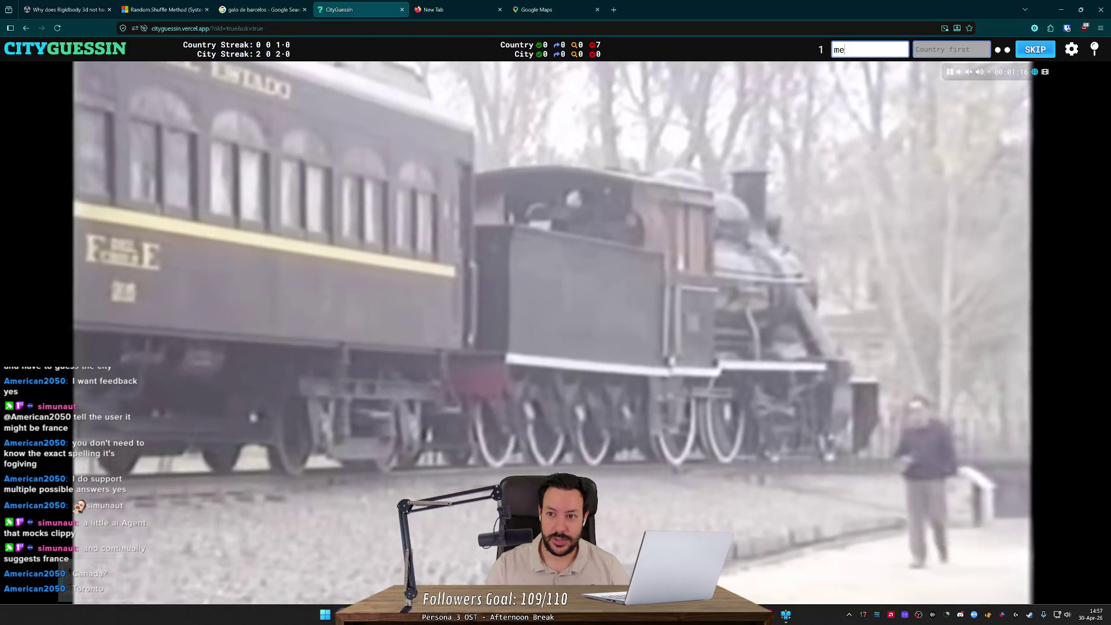
# - Guess Mexico, clear the rejected entry, reveal Chile / Santiago, and go to the next round
pyautogui.write('mexico')
pyautogui.press('Return')
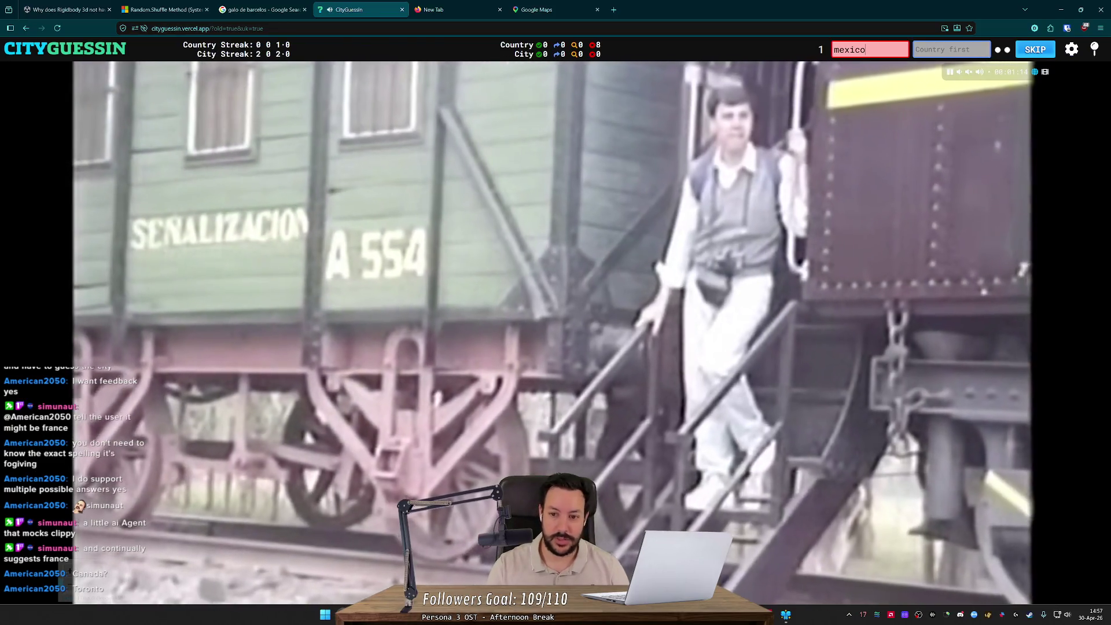
pyautogui.press('BackSpace')
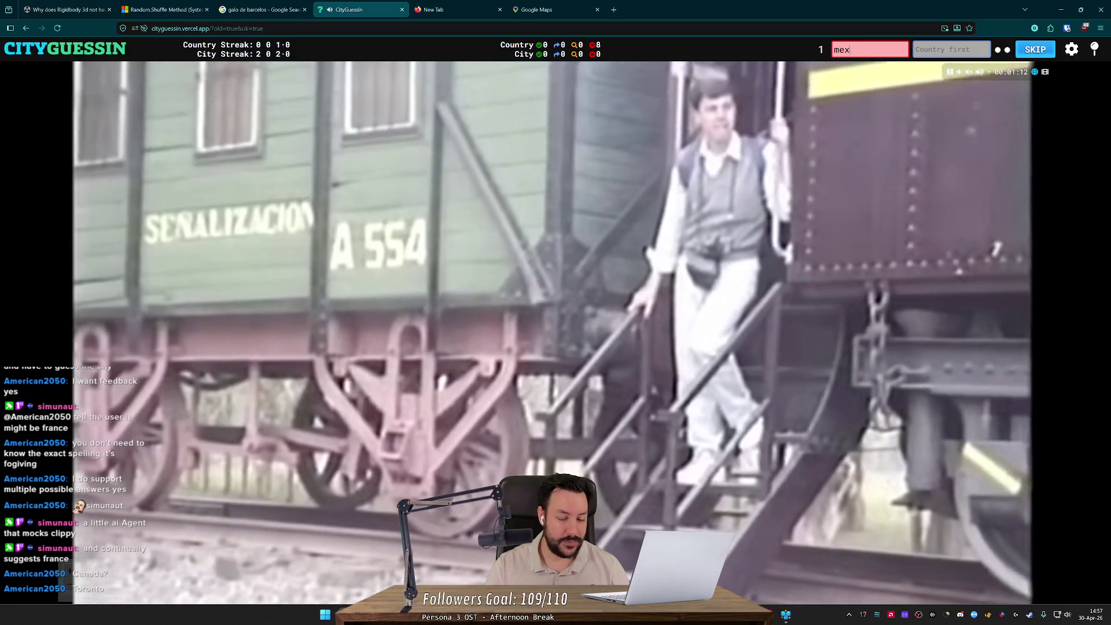
pyautogui.press('BackSpace')
pyautogui.press('BackSpace')
pyautogui.press('BackSpace')
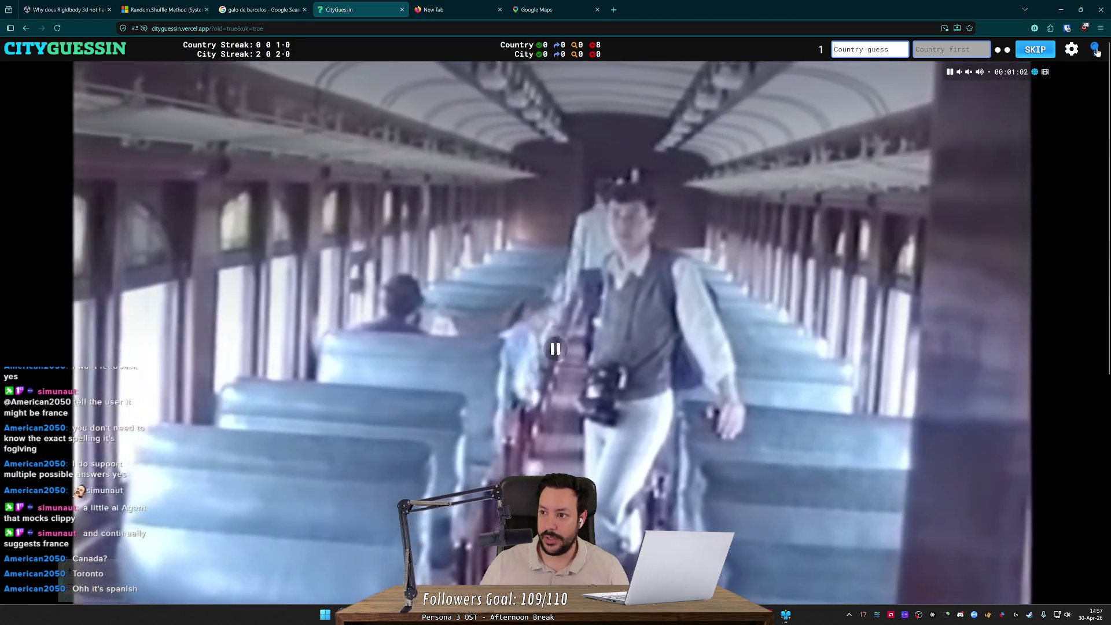
pyautogui.press('Return')
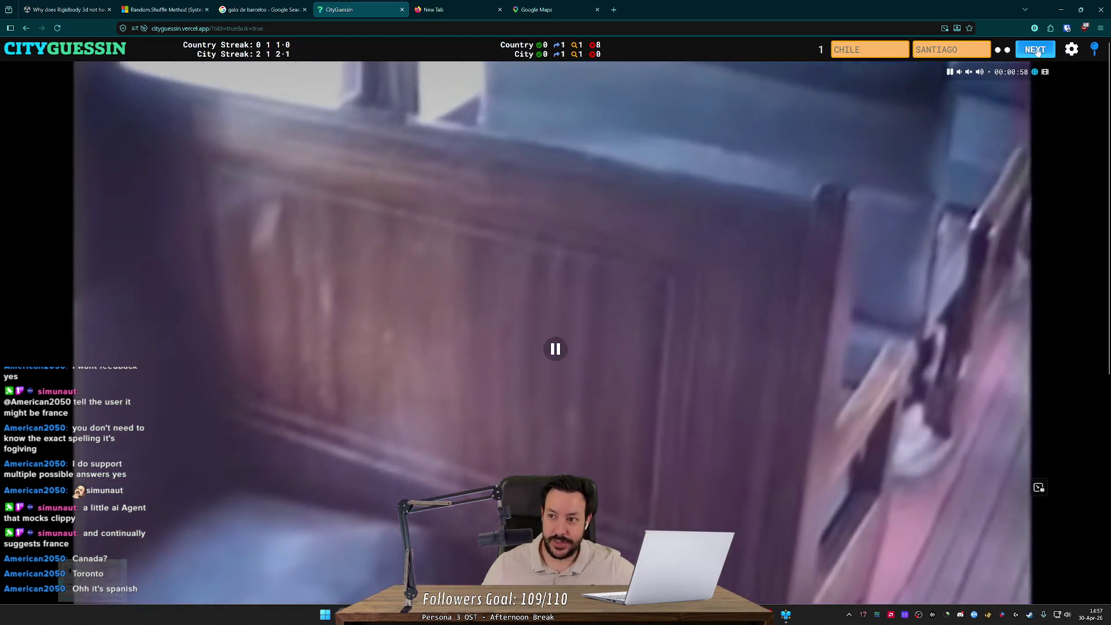
pyautogui.click(1036, 50)
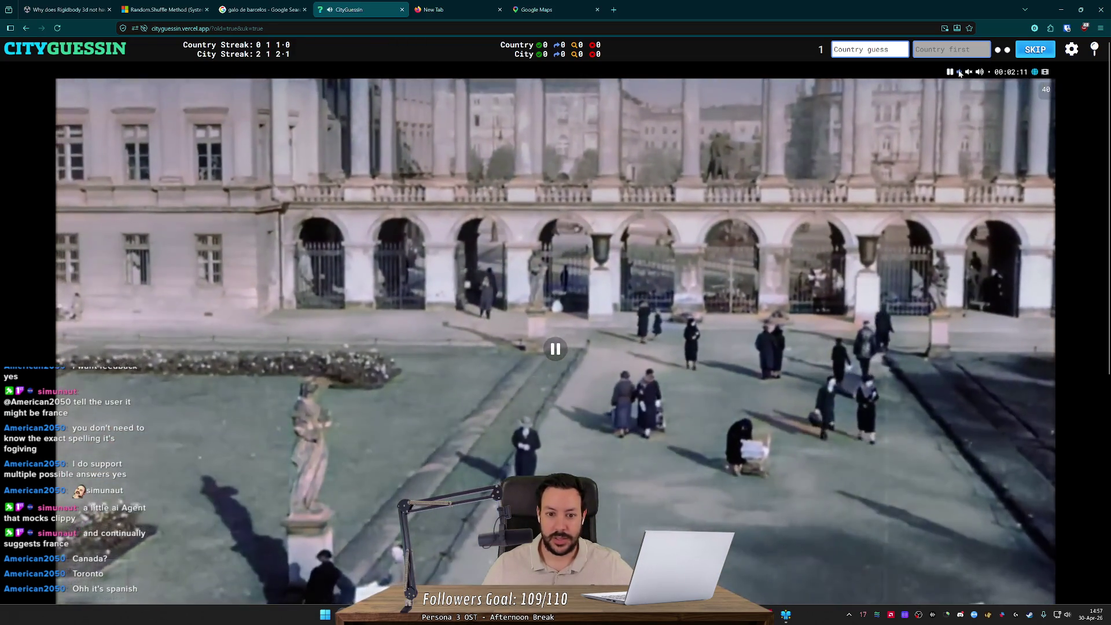
# - Lower then mute the volume, guess France, then Poland and Warsaw, and advance the round
pyautogui.click(959, 72)
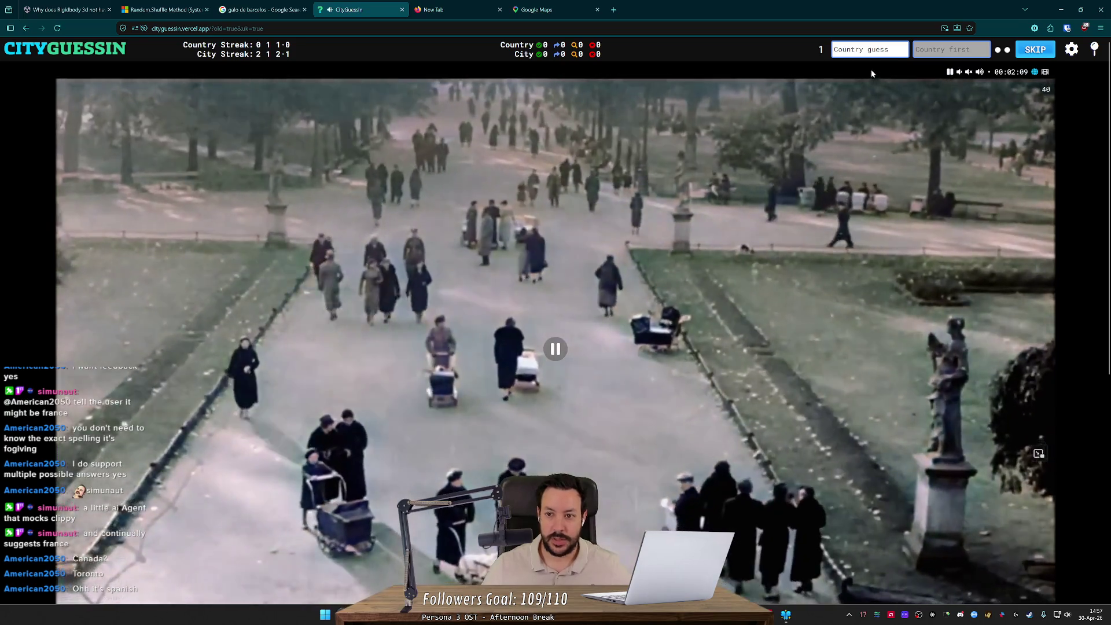
pyautogui.click(869, 50)
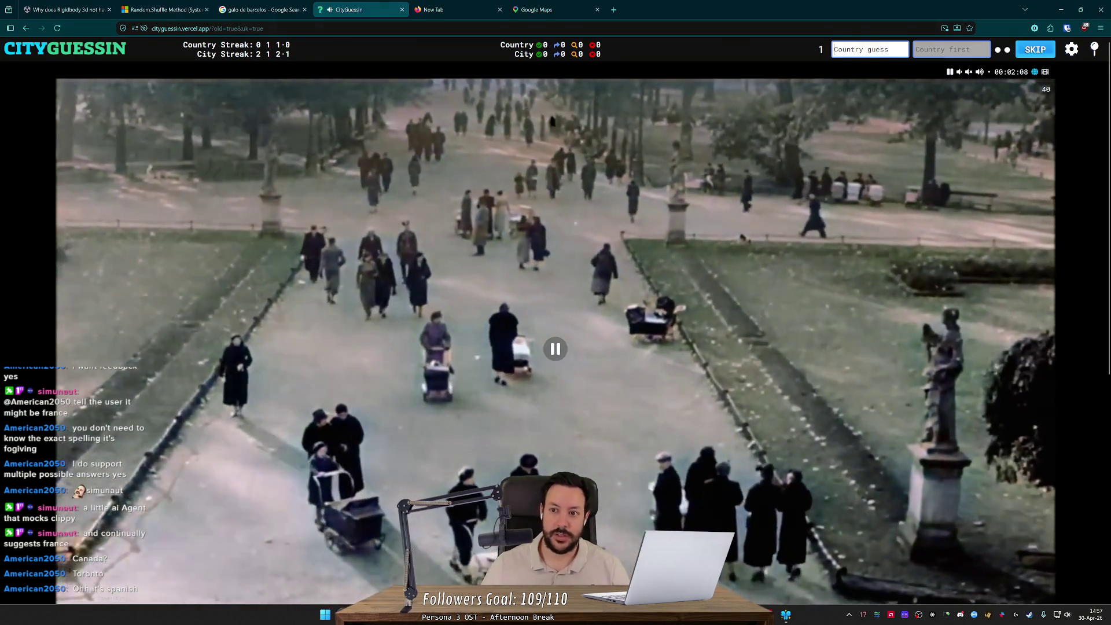
pyautogui.write('france')
pyautogui.press('Return')
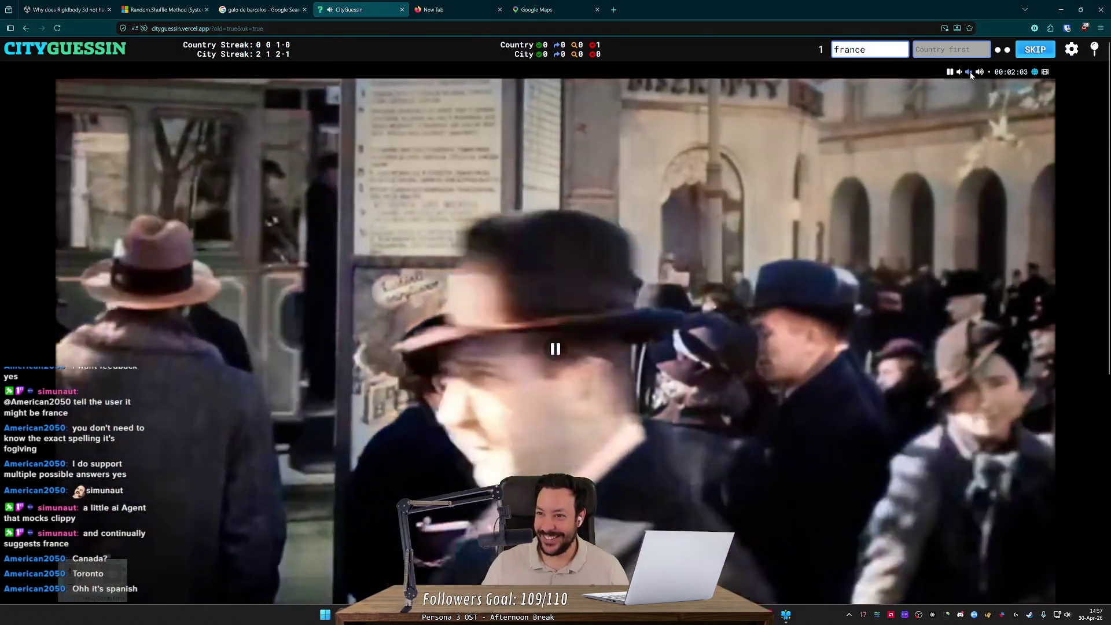
pyautogui.click(969, 72)
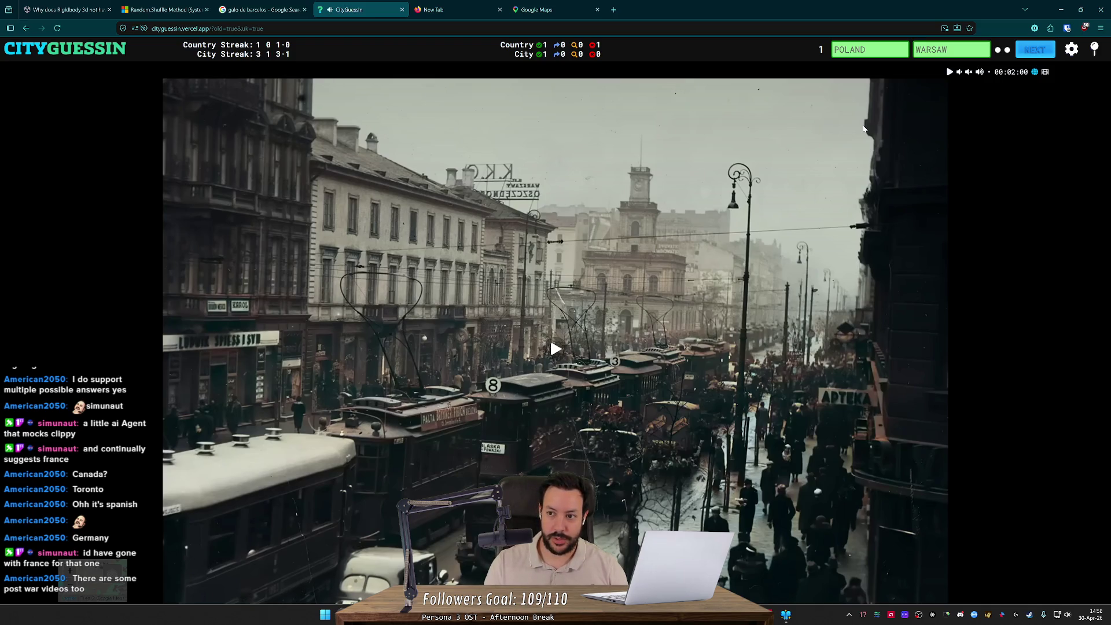
pyautogui.press('Return')
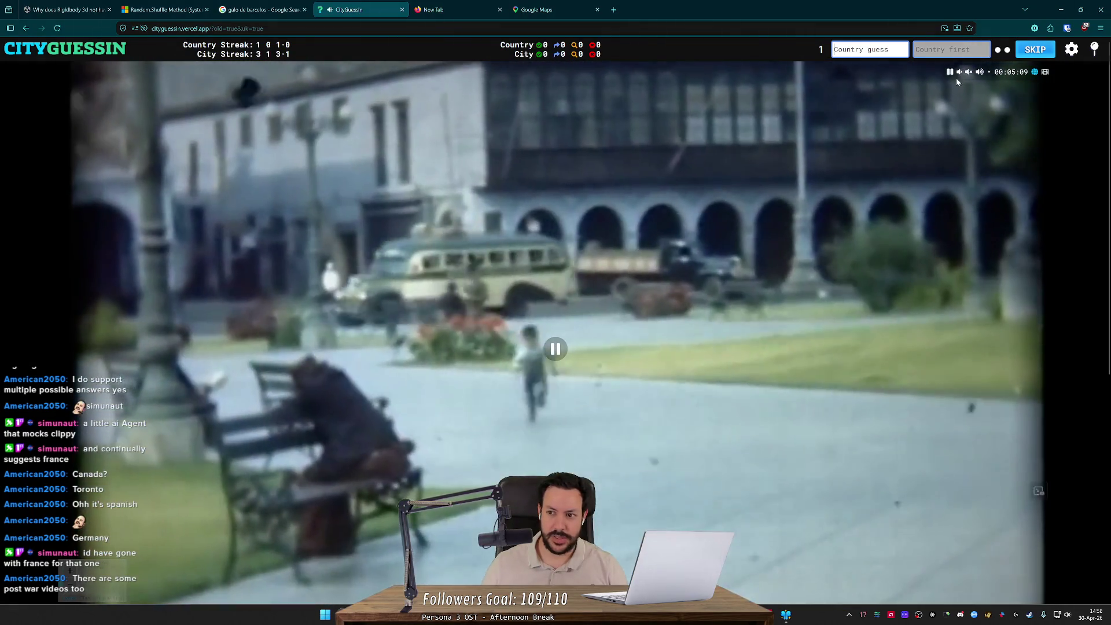
# - Mute and pause the palace-guard clip, guess Mexico, and move past the Peru / Lima answer
pyautogui.click(968, 72)
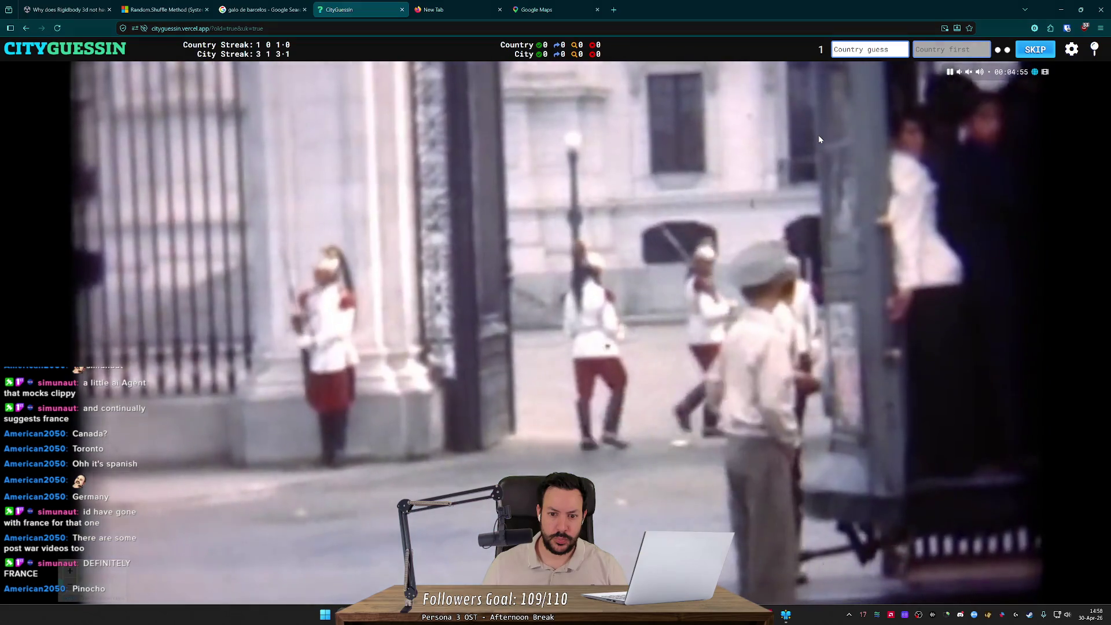
pyautogui.click(818, 139)
pyautogui.write('me')
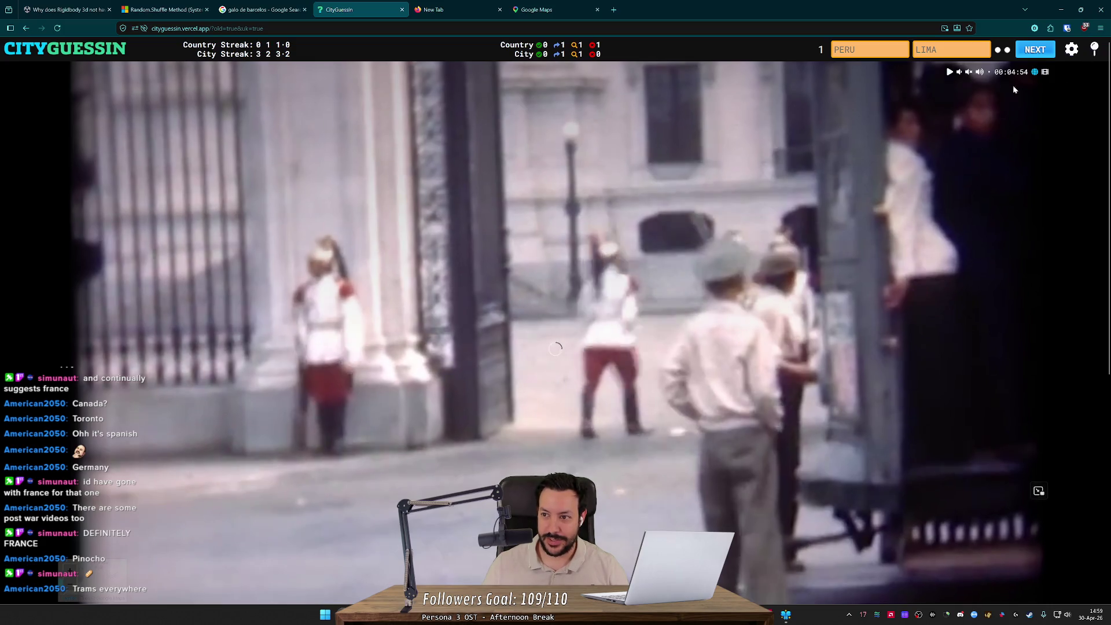
pyautogui.click(1035, 51)
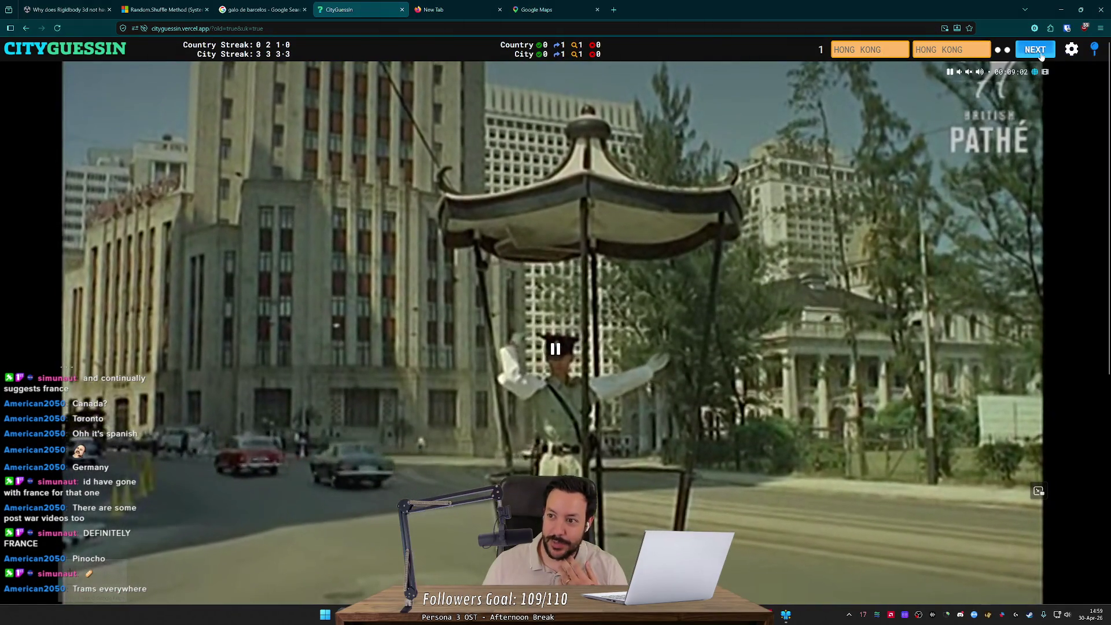
# - Skip through the Manila, Kuala Lumpur, Vancouver and Lalibela rounds, then mute the new crowd clip
pyautogui.click(1037, 52)
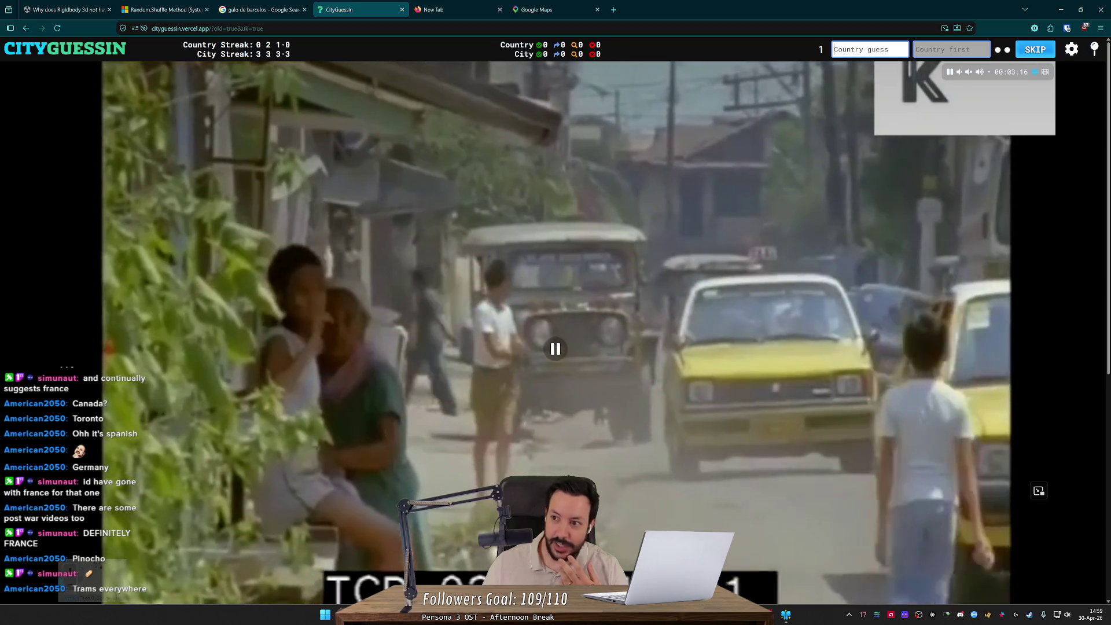
pyautogui.click(1035, 50)
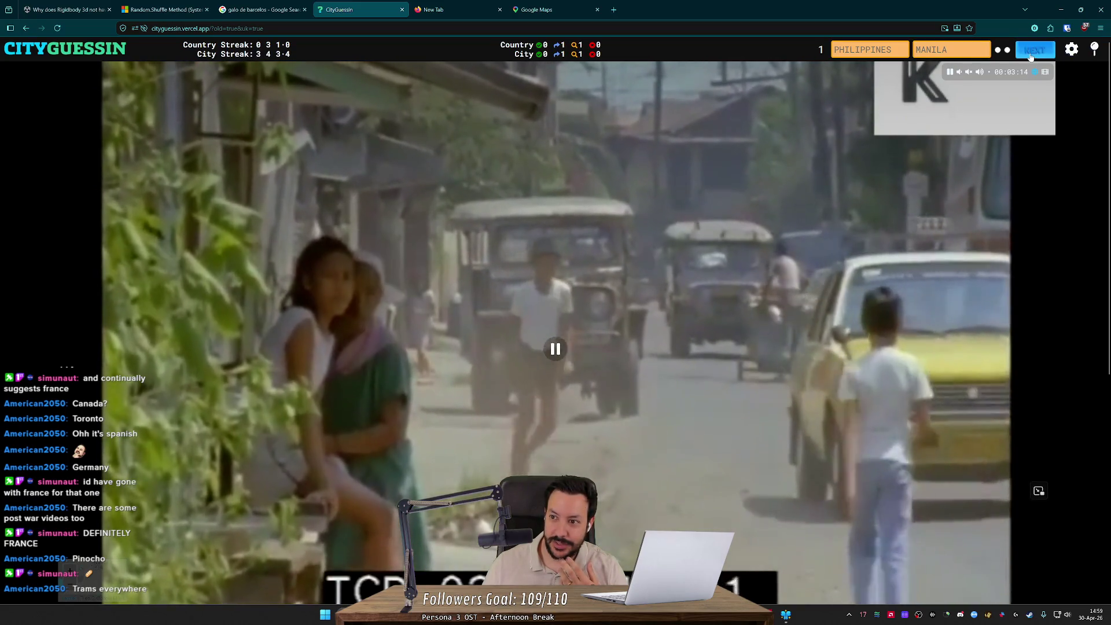
pyautogui.click(1030, 52)
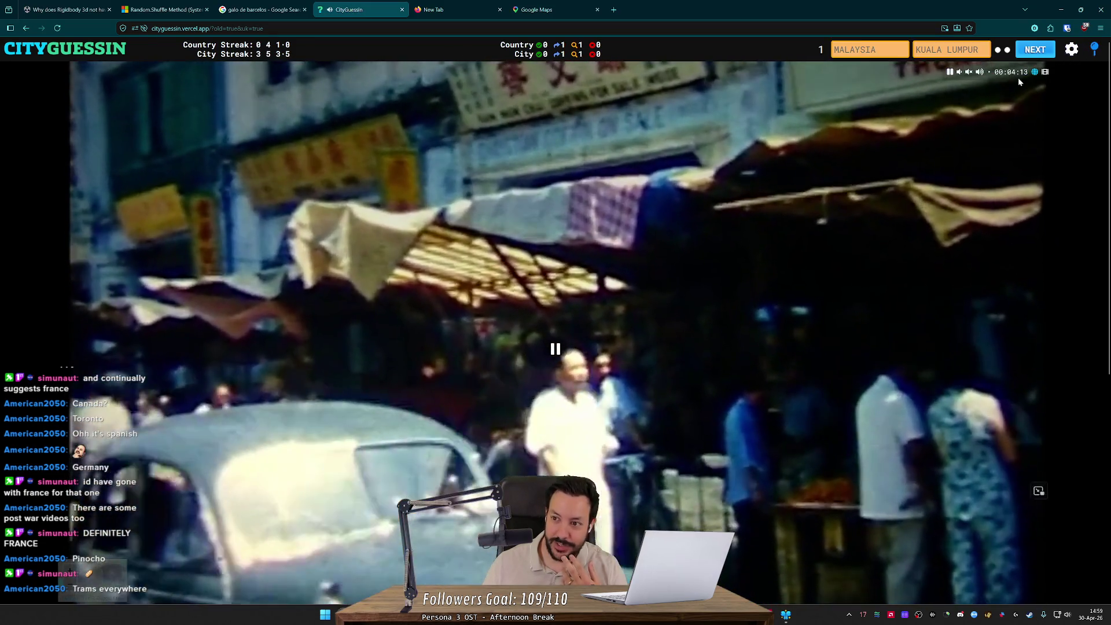
pyautogui.click(1049, 50)
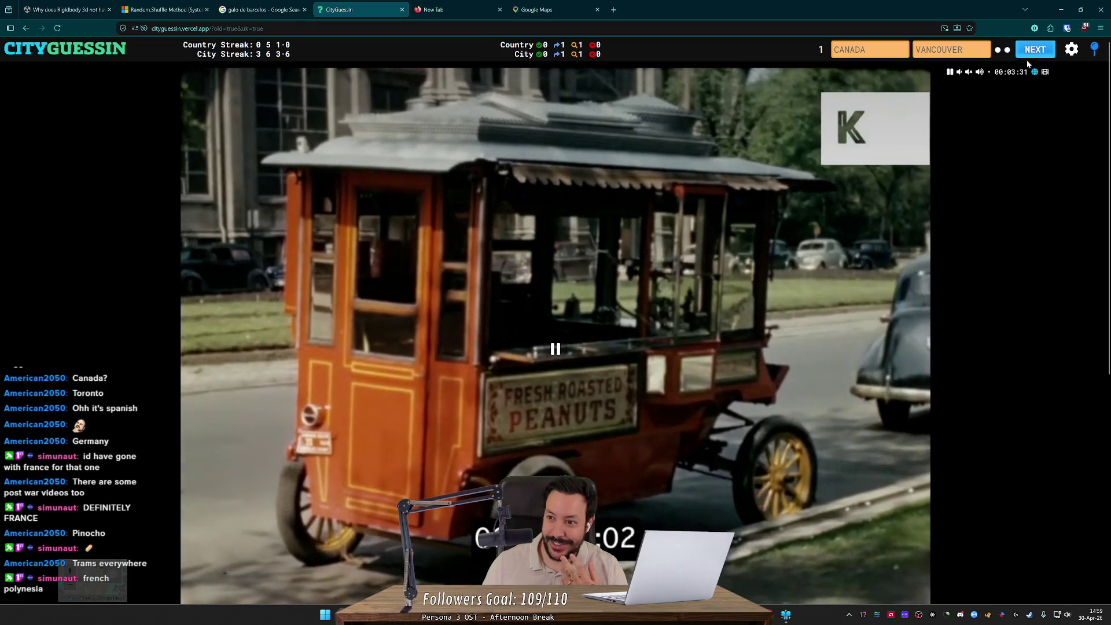
pyautogui.click(1034, 52)
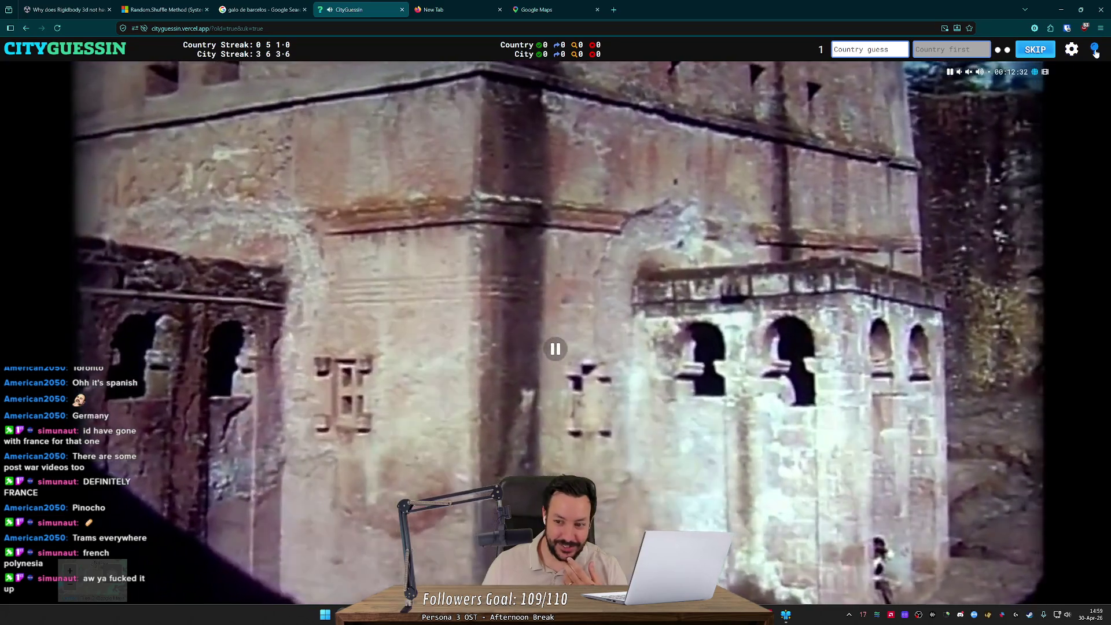
pyautogui.click(1094, 50)
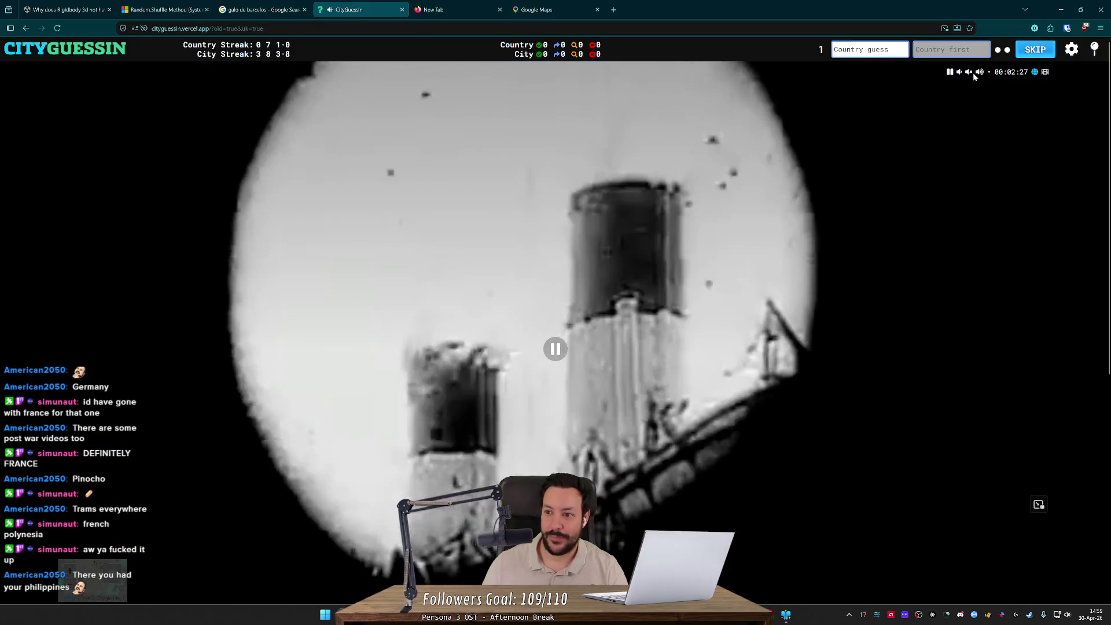
pyautogui.click(968, 72)
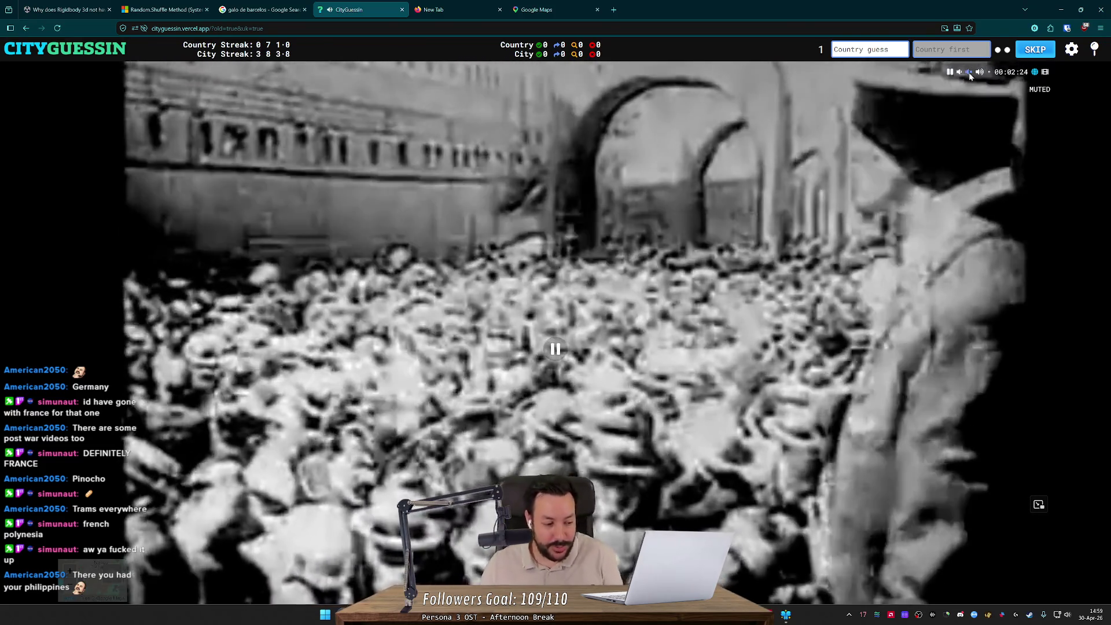
# - Mute the crowd clip, guess France, reveal Argentina / Buenos Aires, and start the next round
pyautogui.click(968, 72)
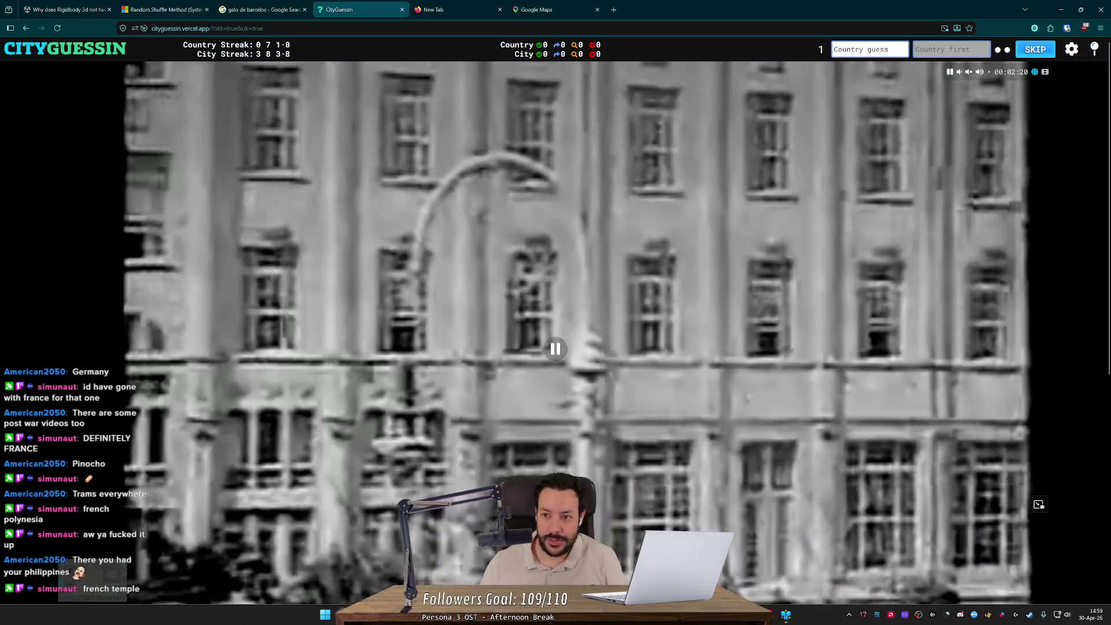
pyautogui.write('france')
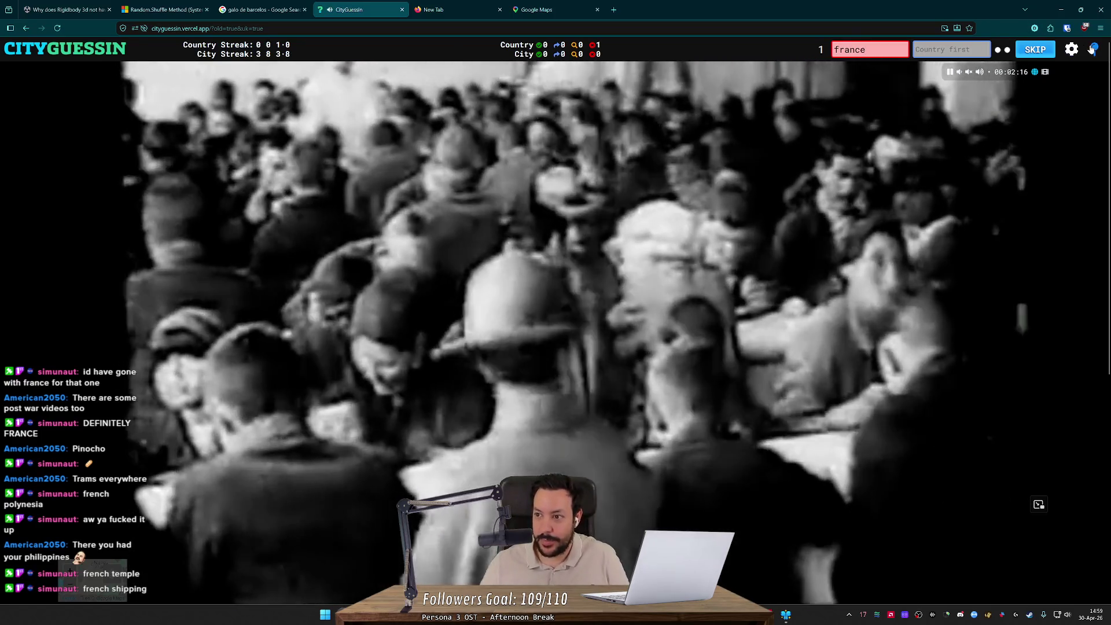
pyautogui.click(1035, 49)
pyautogui.press('Return')
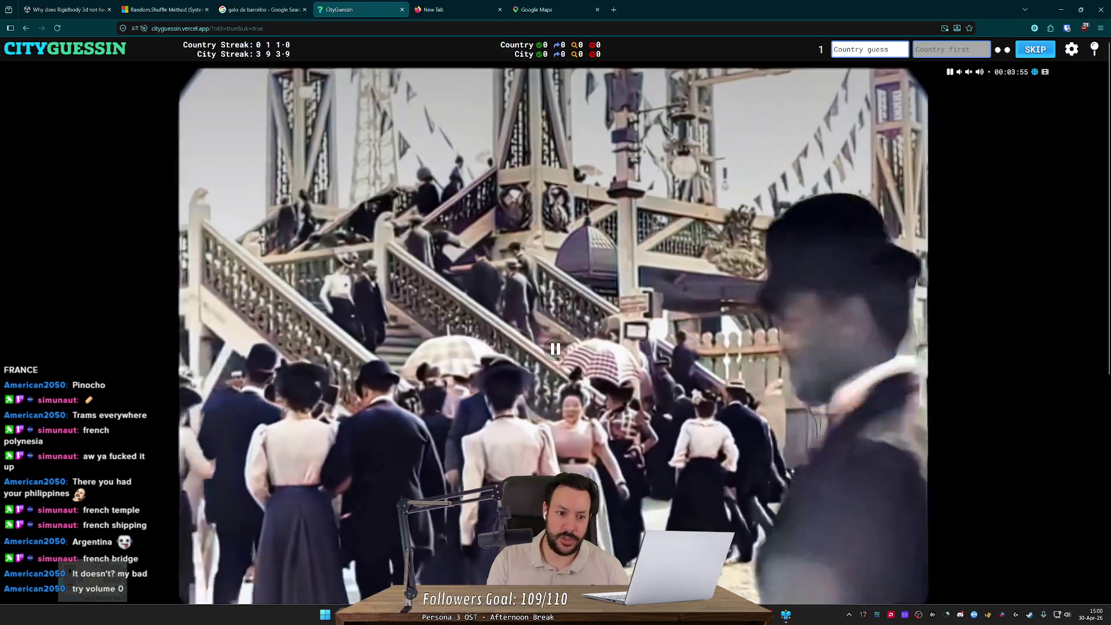
# - Guess USA then France, enter Paris as the city, and move to the flower-market round
pyautogui.write('us')
pyautogui.press('Return')
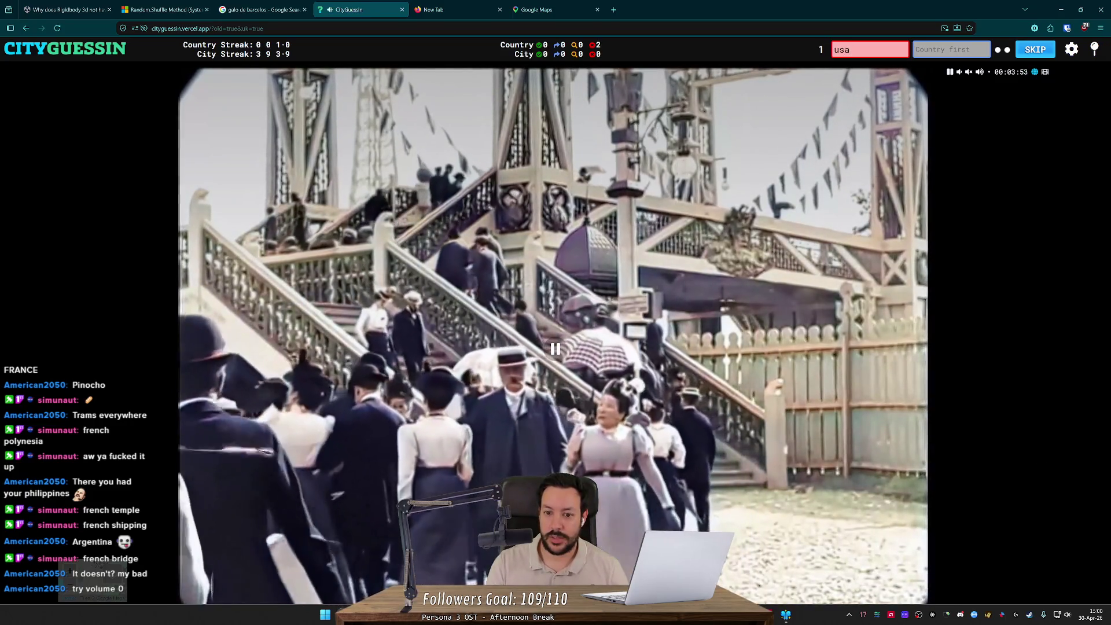
pyautogui.write('fran')
pyautogui.press('Return')
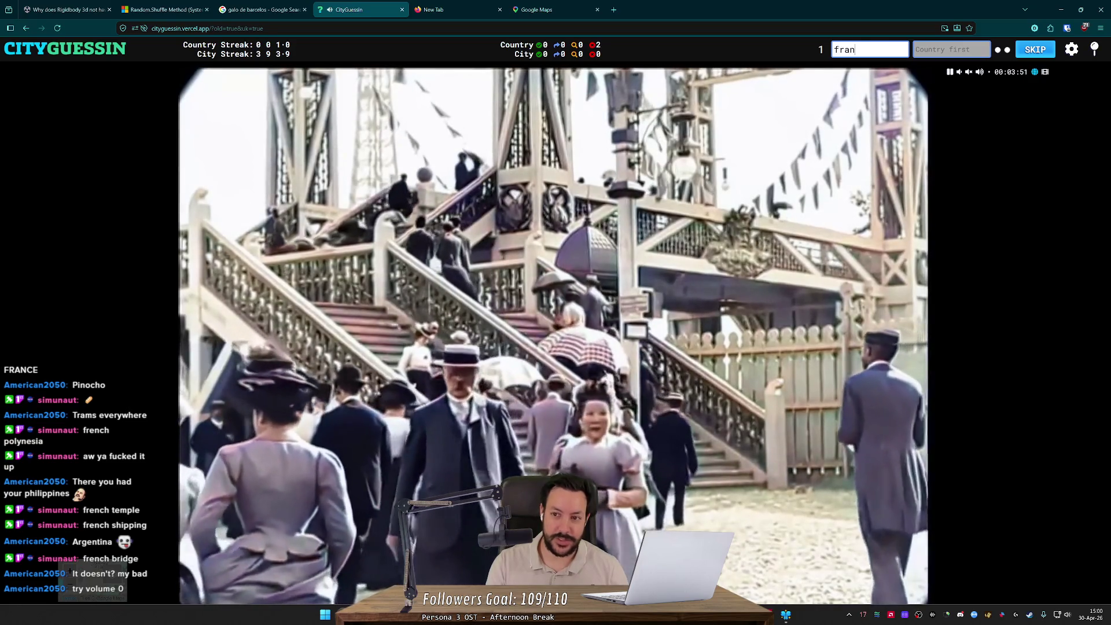
pyautogui.press('Return')
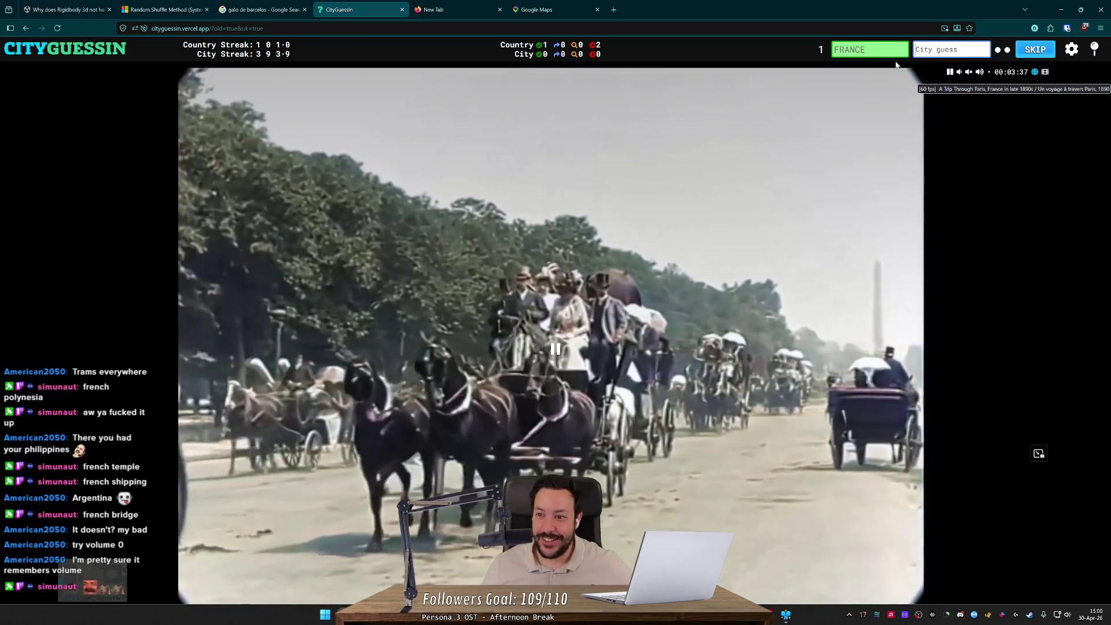
pyautogui.write('par')
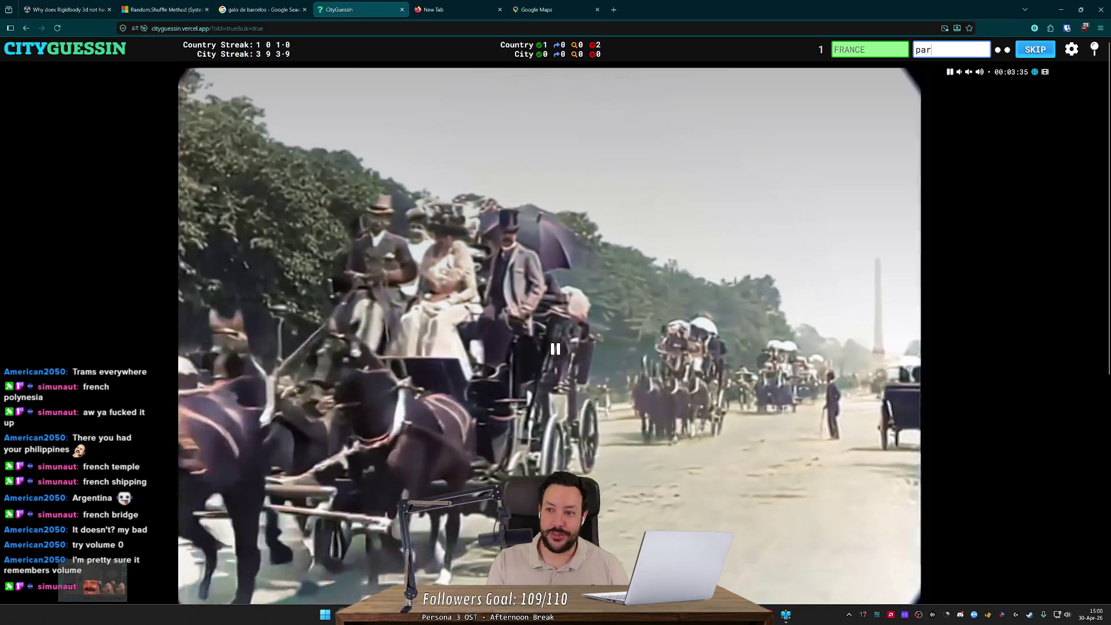
pyautogui.write('is')
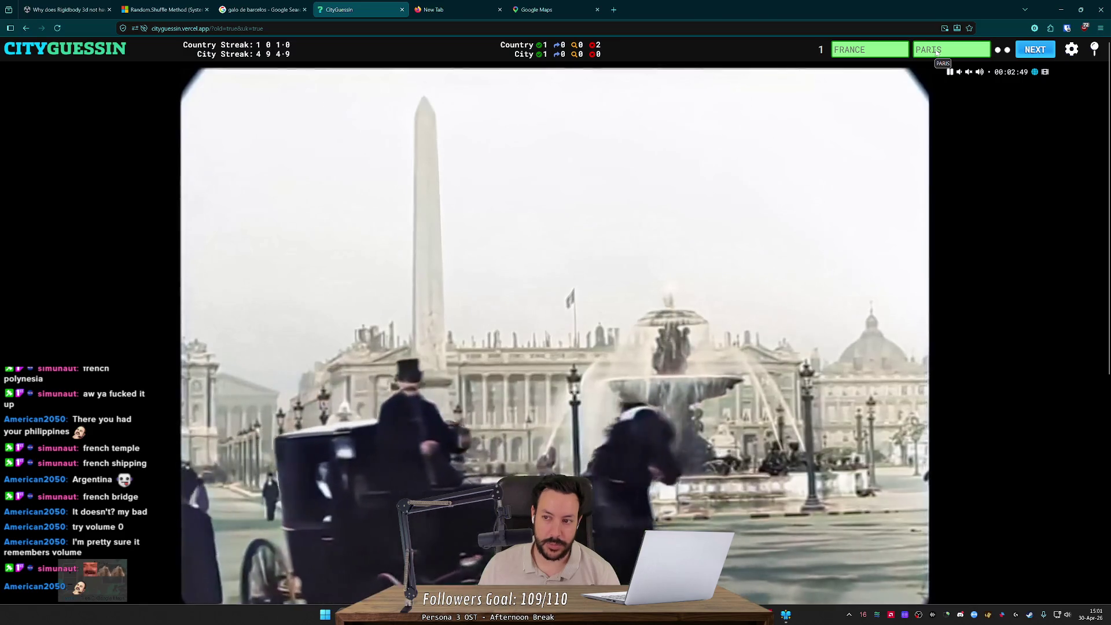
pyautogui.click(1036, 51)
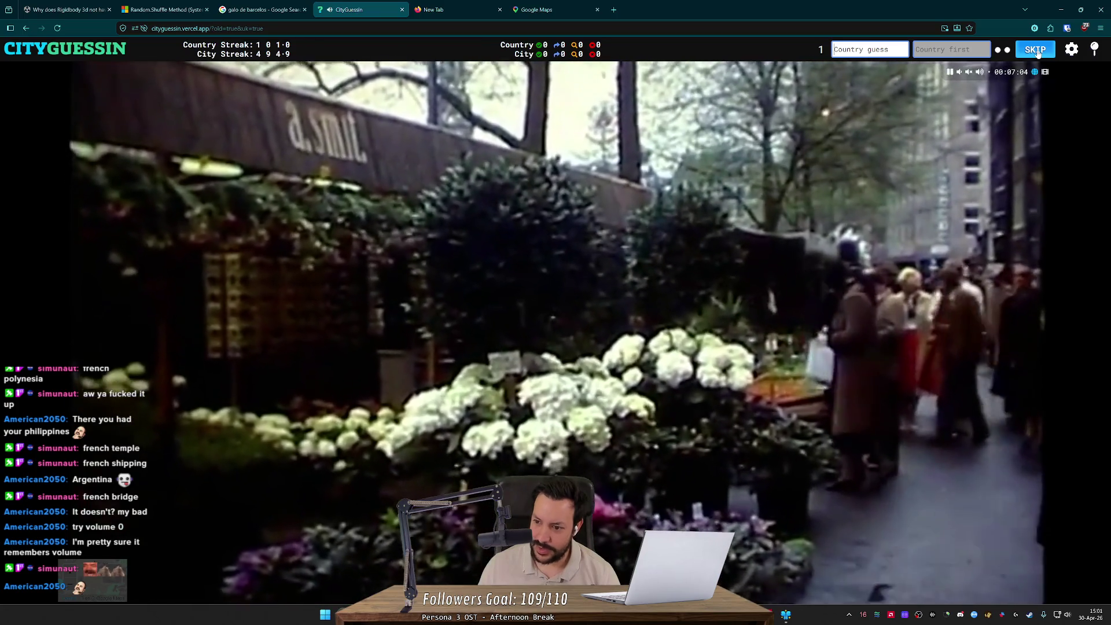
# - Skip two more city clips and close the CityGuessin tab
pyautogui.click(1037, 52)
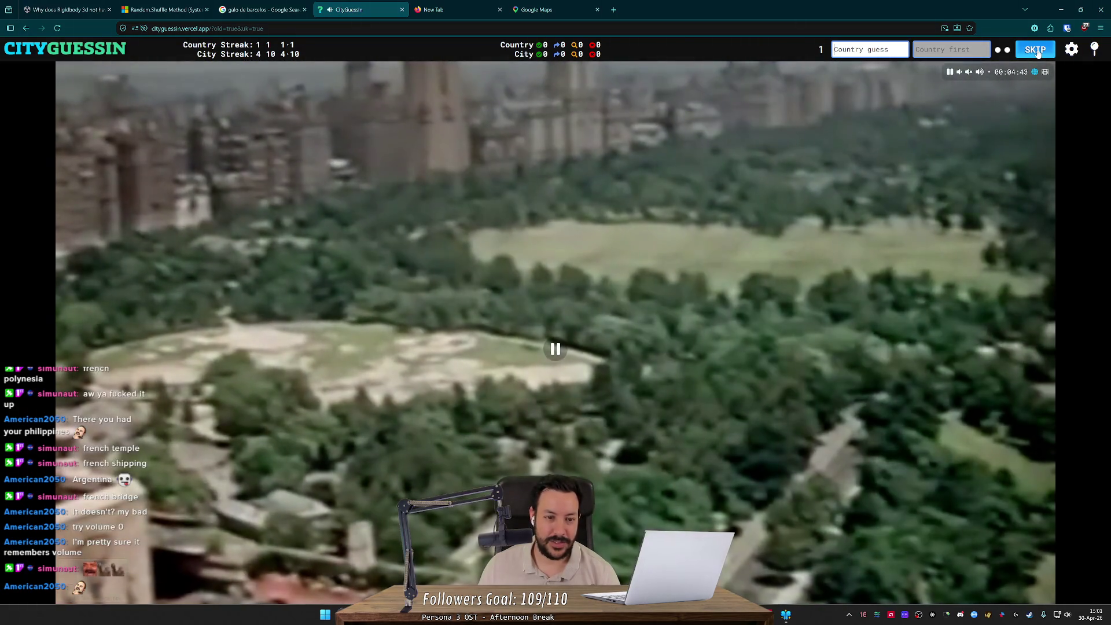
pyautogui.click(1038, 52)
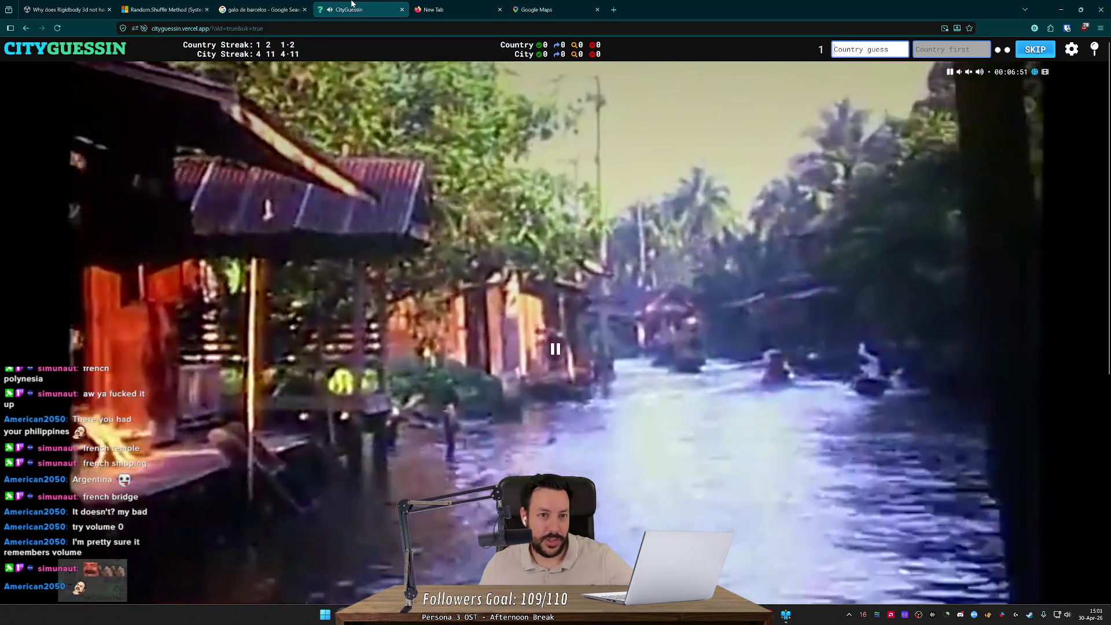
pyautogui.middleClick(347, 7)
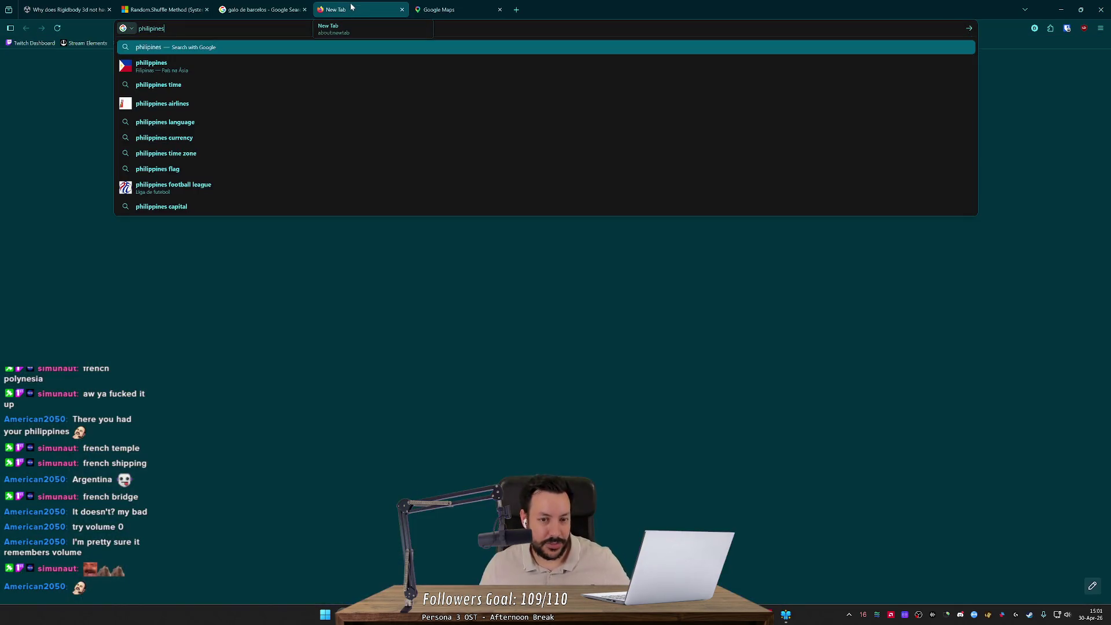
# - Close the new, maps and Random.Shuffle docs tabs, minimise Firefox, and swap to two D6 dice
pyautogui.click(350, 9)
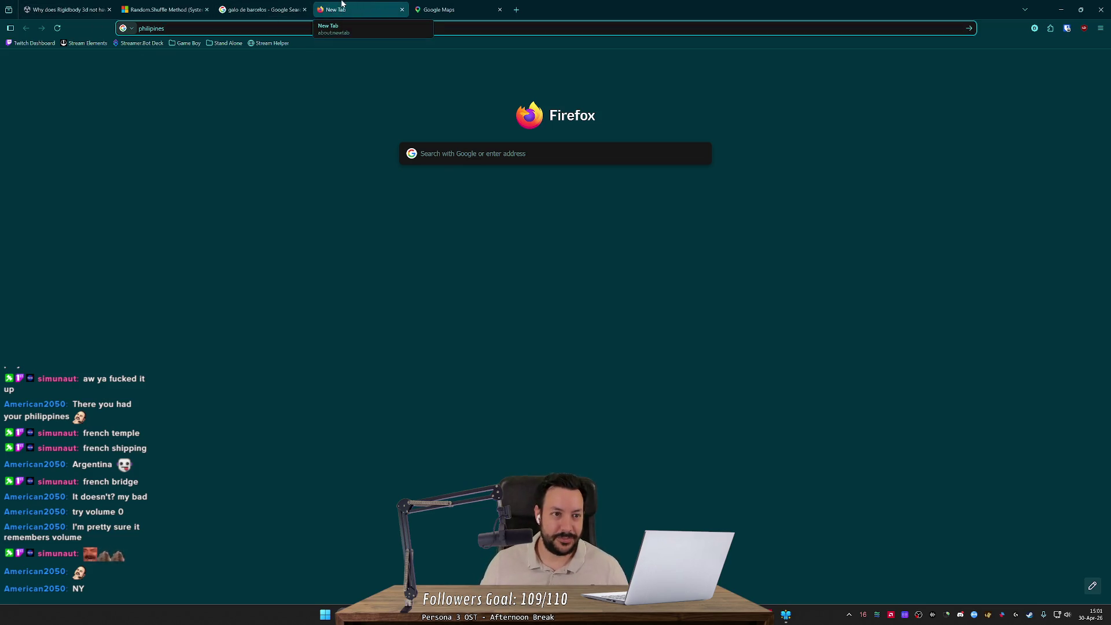
pyautogui.hotkey('ctrl', 'w')
pyautogui.hotkey('ctrl', 'w')
pyautogui.hotkey('ctrl', 'w')
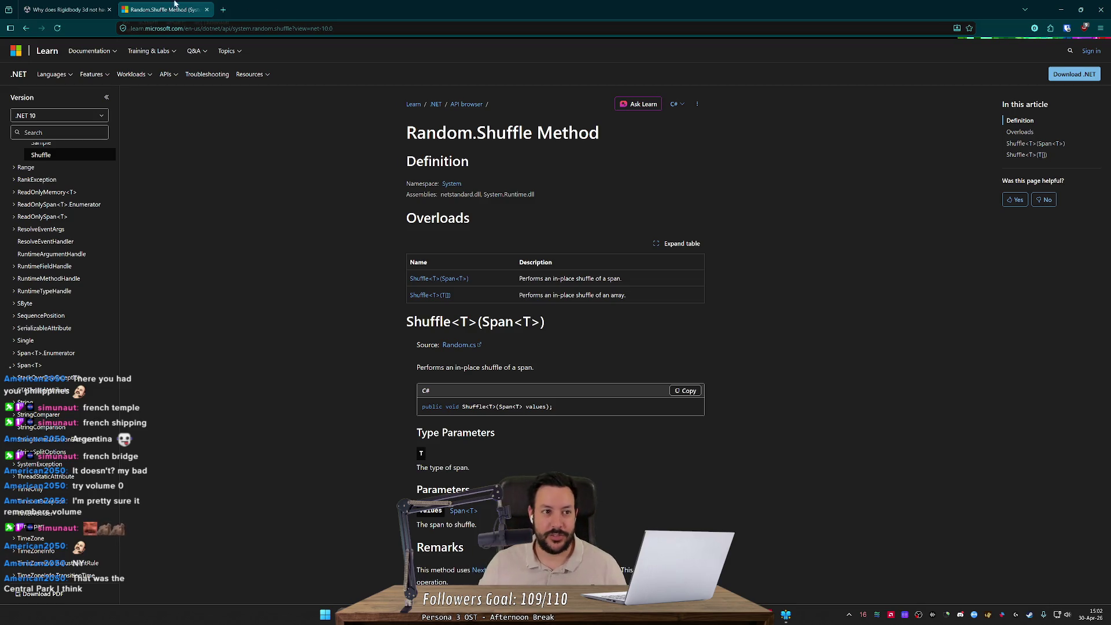
pyautogui.hotkey('ctrl', 'w')
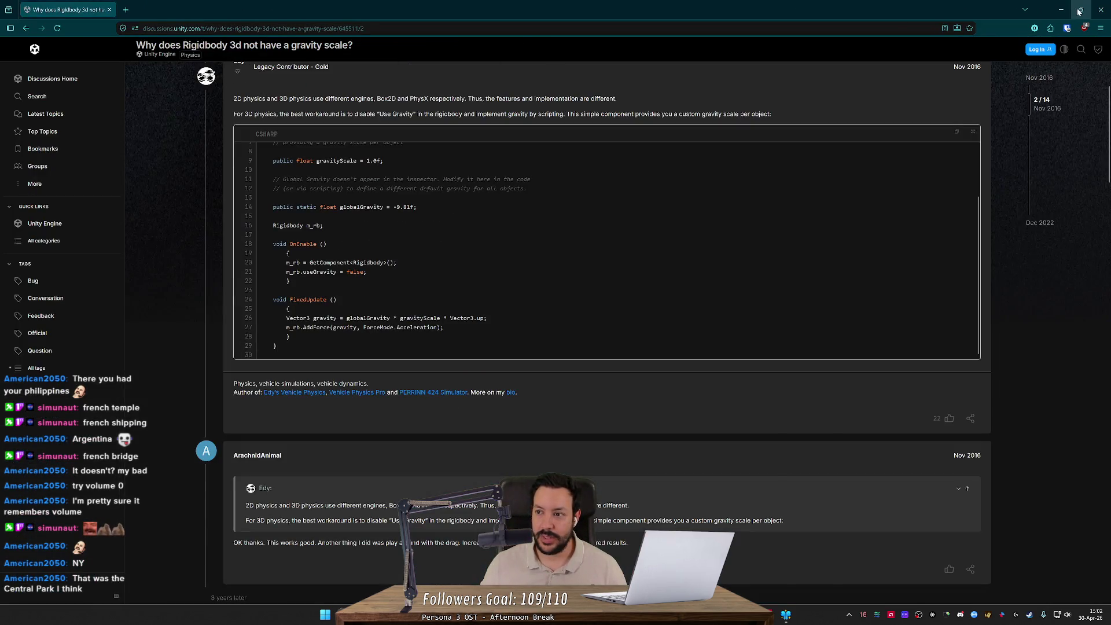
pyautogui.click(1060, 10)
pyautogui.click(454, 264)
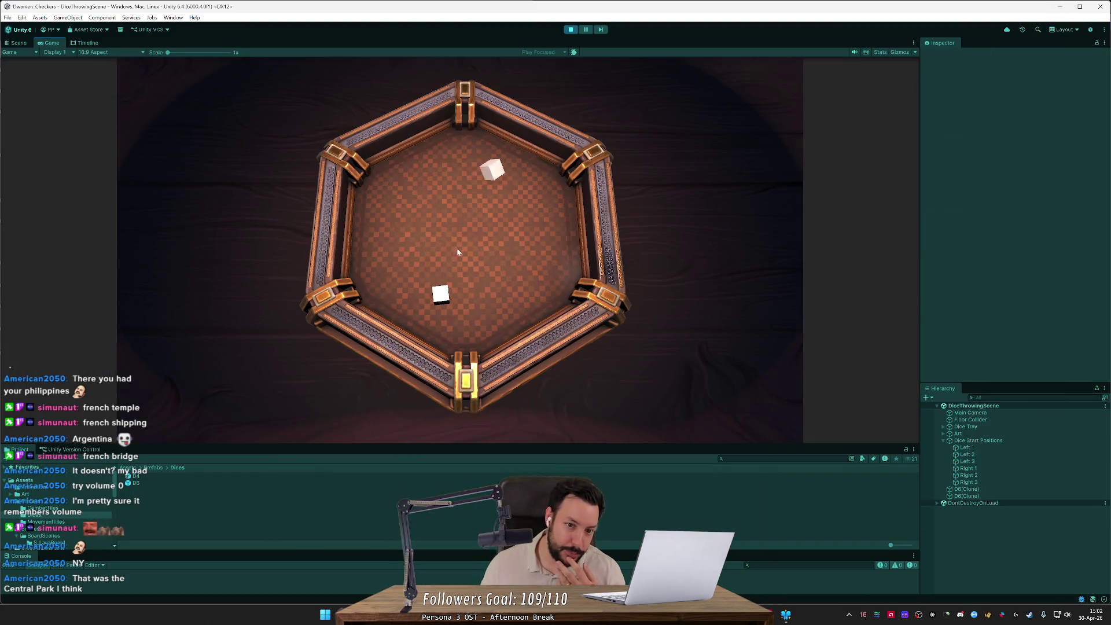
# - Swap back to five D4 dice, reset them, and throw them all into the tray
pyautogui.click(449, 260)
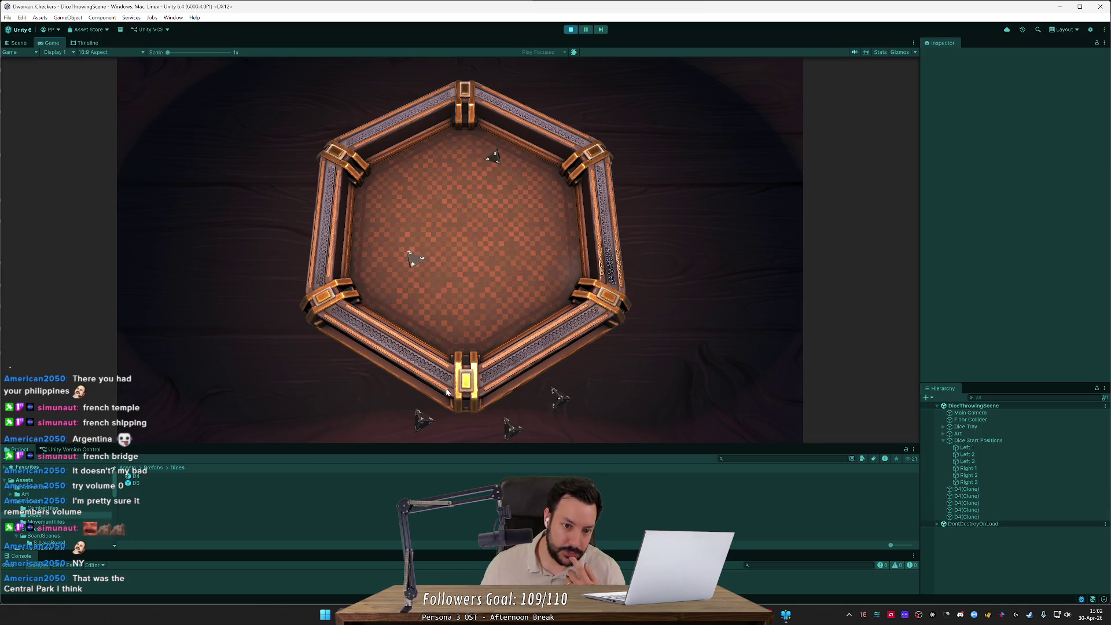
pyautogui.click(482, 289)
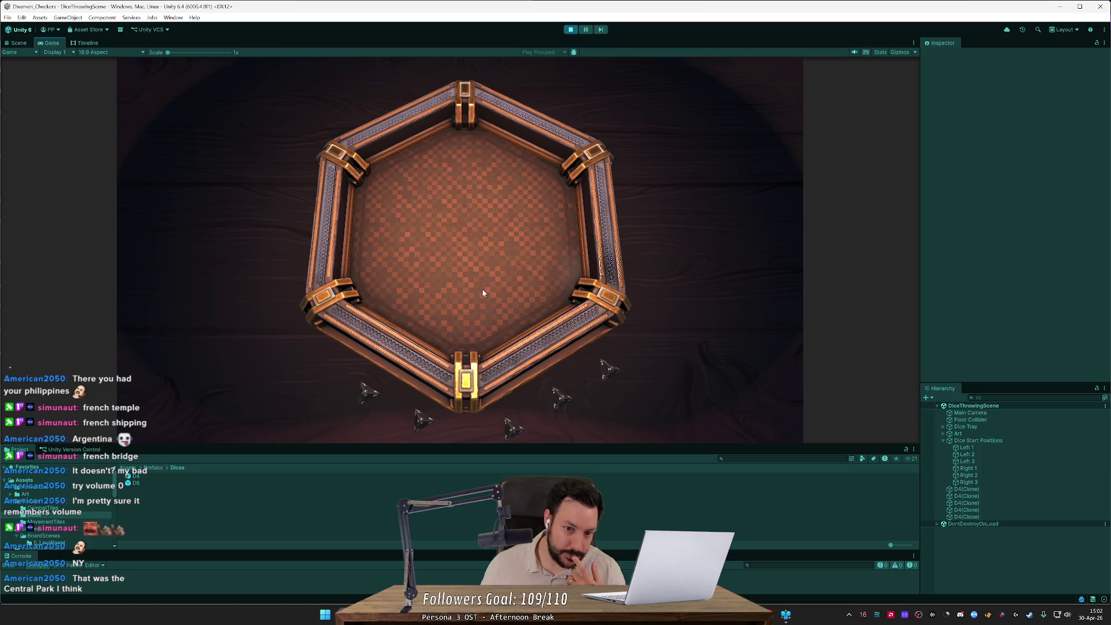
pyautogui.click(559, 379)
pyautogui.click(383, 347)
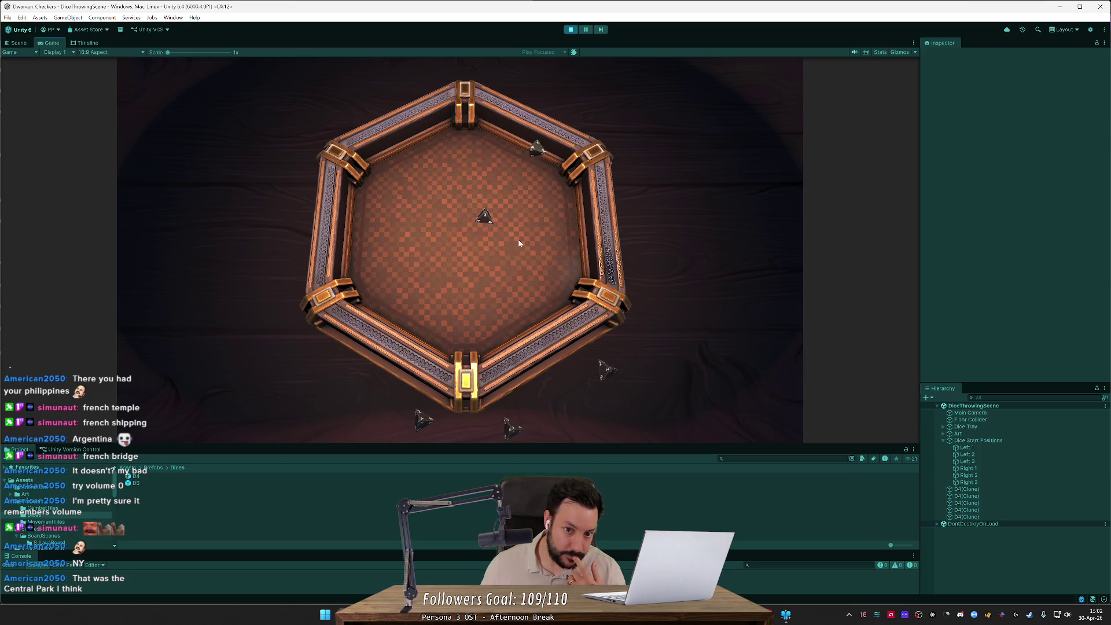
pyautogui.click(602, 363)
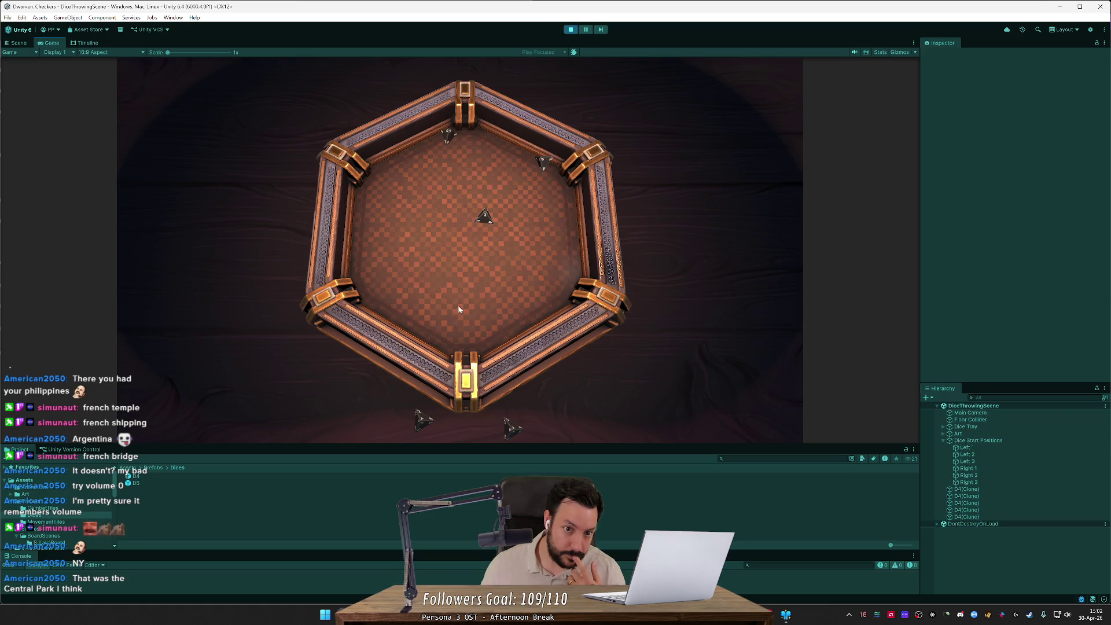
pyautogui.click(504, 431)
pyautogui.click(421, 418)
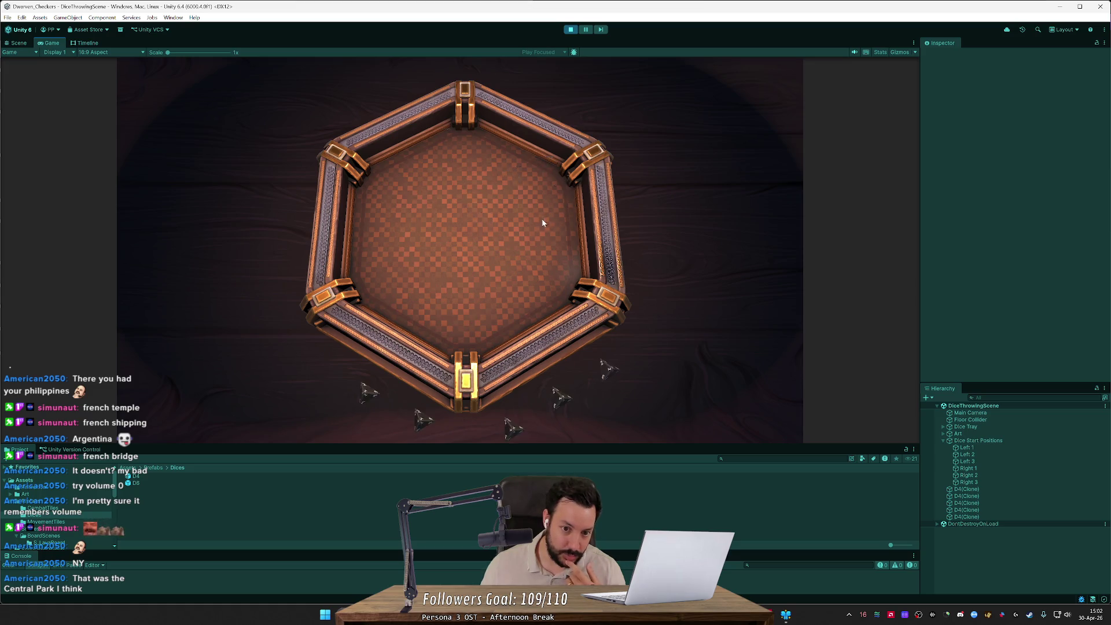
# - Throw and fling the two D6 dice into the tray centre, then stop the test run
pyautogui.click(422, 418)
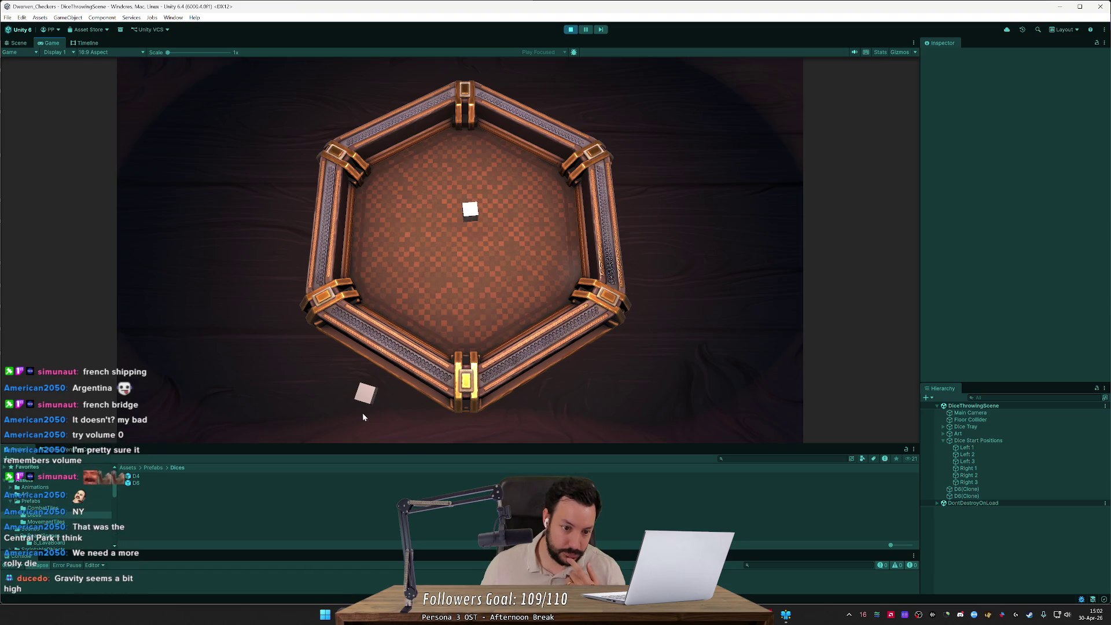
pyautogui.moveTo(362, 412)
pyautogui.mouseDown()
pyautogui.moveTo(464, 271)
pyautogui.moveTo(471, 287)
pyautogui.mouseUp()
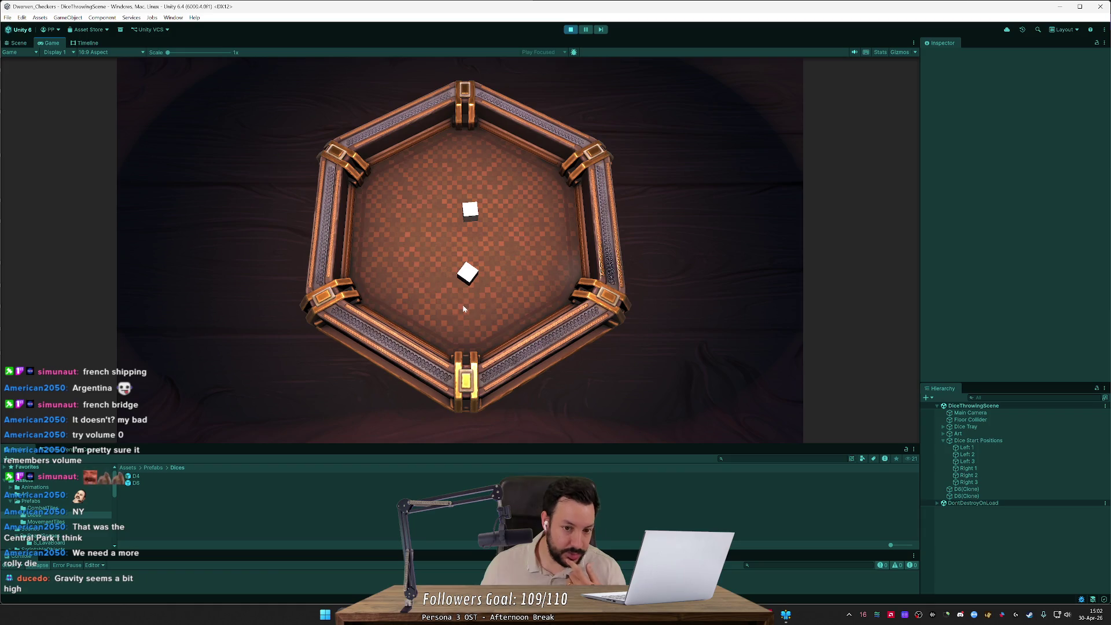
pyautogui.click(569, 32)
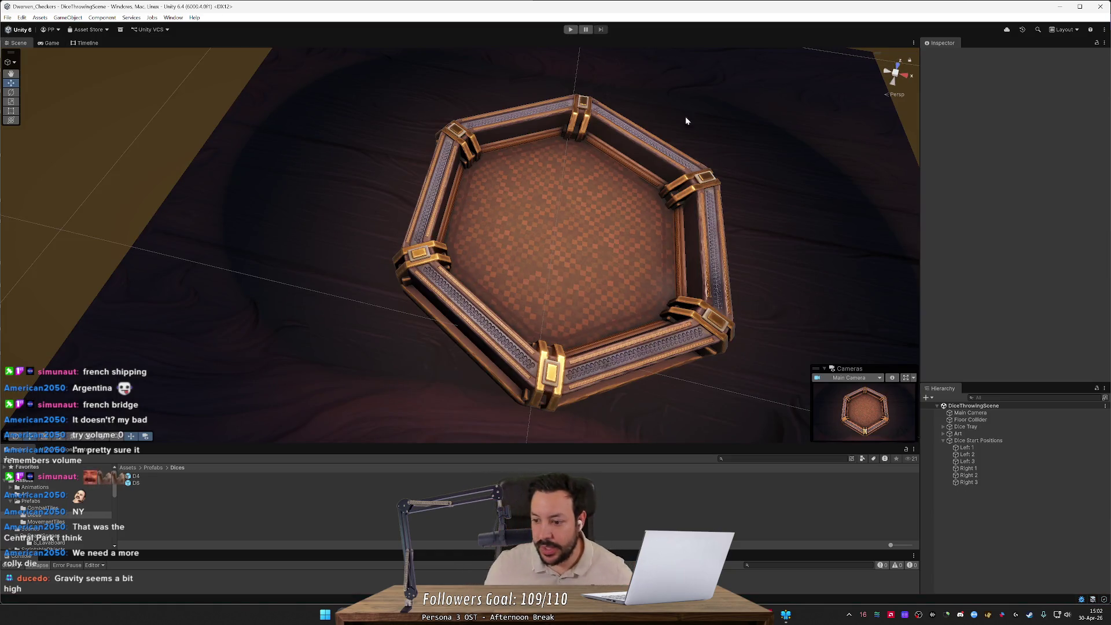
# - Orbit down to a low angle on the tray and select the D4 and D6 dice prefabs
pyautogui.moveTo(735, 328)
pyautogui.mouseDown()
pyautogui.moveTo(769, 255)
pyautogui.moveTo(867, 248)
pyautogui.moveTo(897, 230)
pyautogui.moveTo(824, 258)
pyautogui.mouseUp()
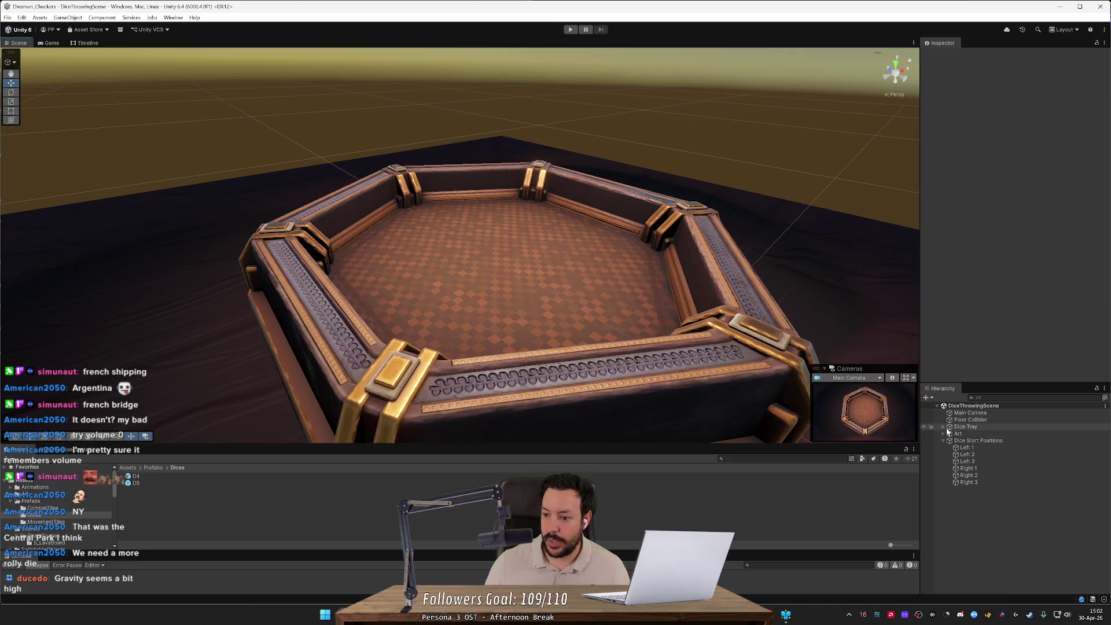
pyautogui.moveTo(201, 481); pyautogui.dragTo(148, 478)
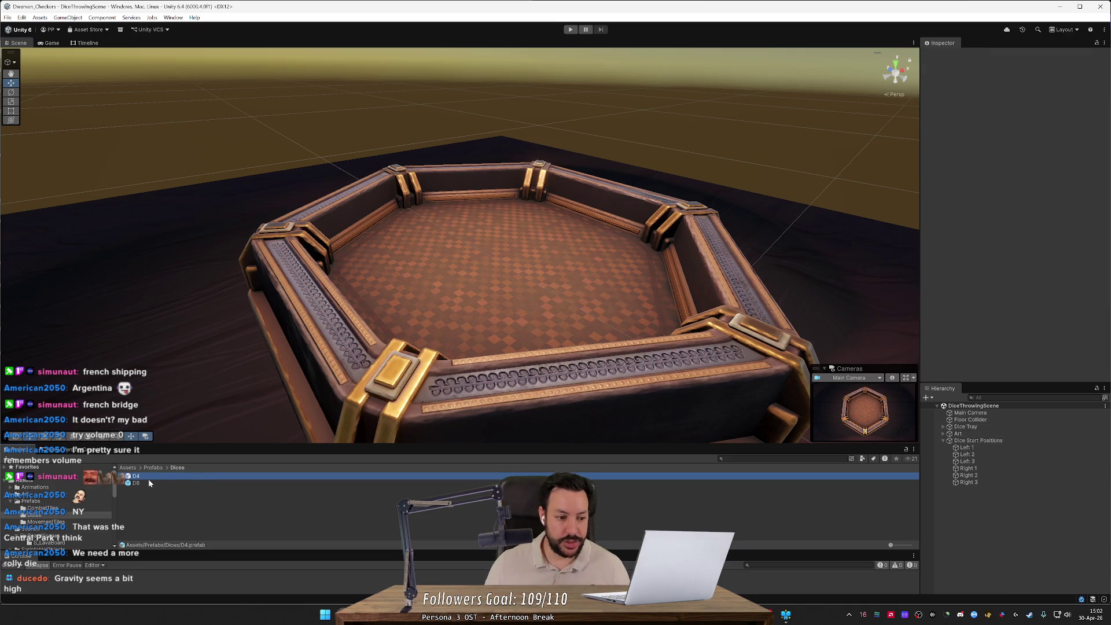
# - Set Custom Gravity's Gravity Scale to 0.1 on the D4 and D6 prefabs, then enter Play mode
pyautogui.click(1018, 241)
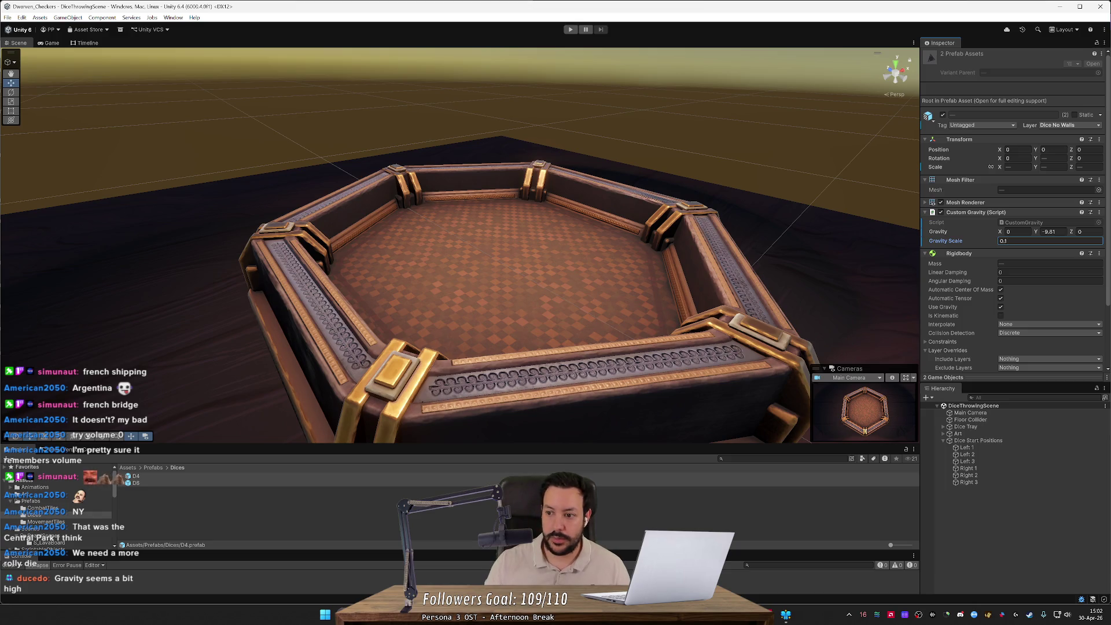
pyautogui.click(569, 30)
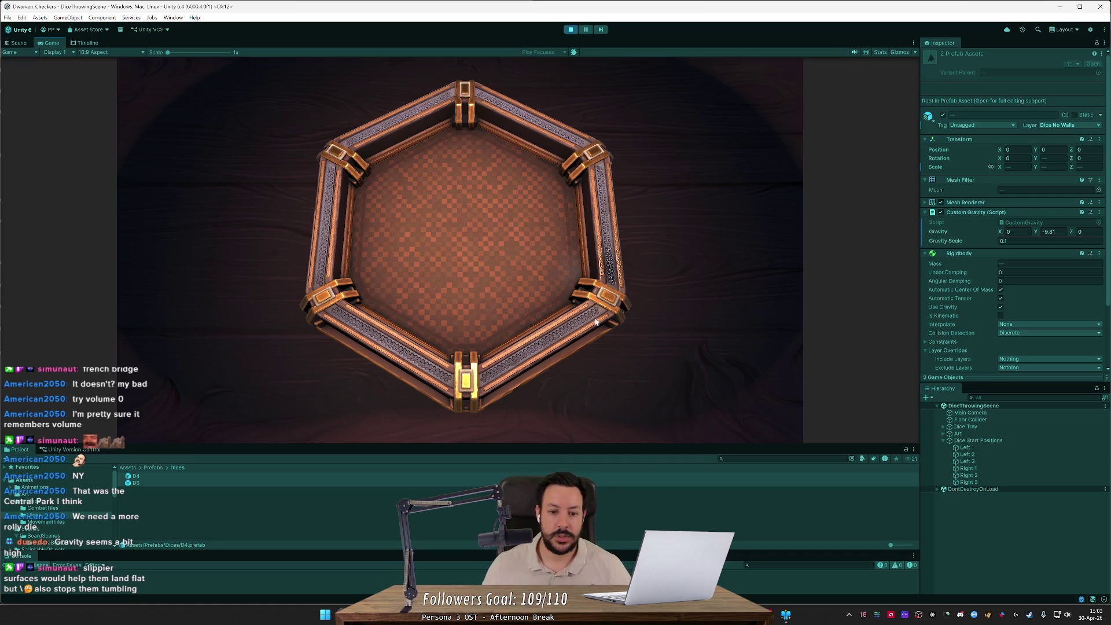
# - Throw five D4 dice, re-throw a D6 pair, then switch back to D4 and knock one across
pyautogui.click(489, 266)
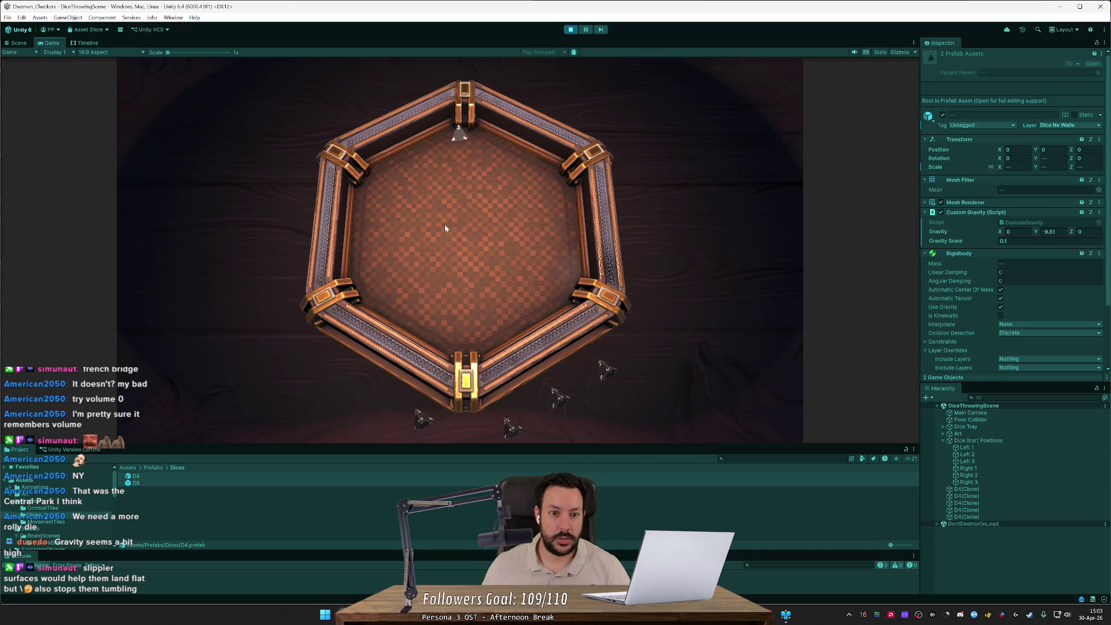
pyautogui.click(567, 332)
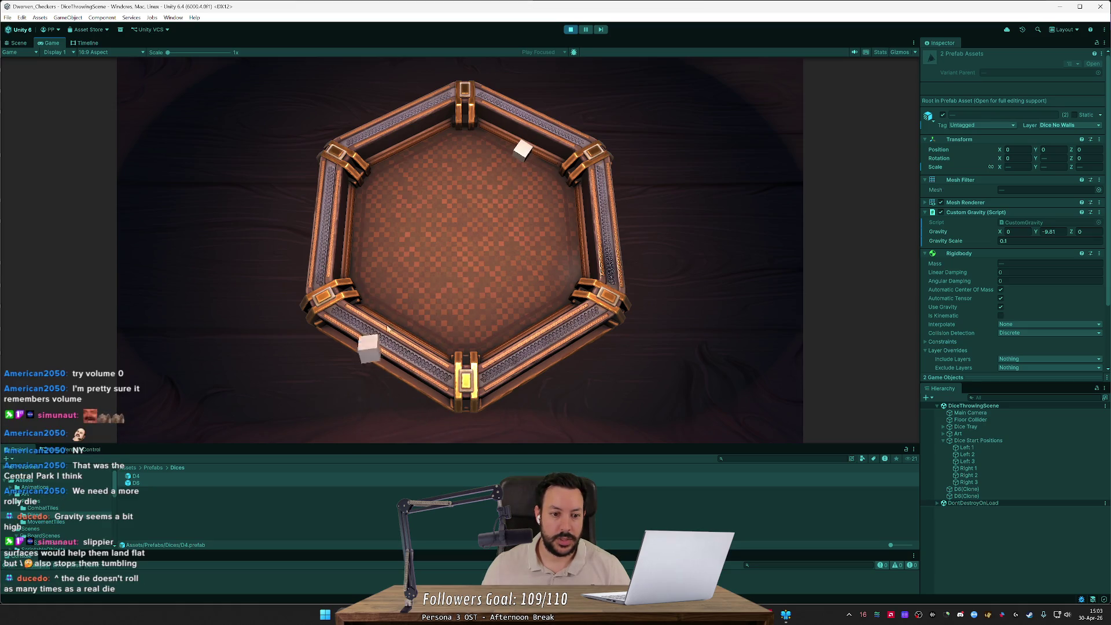
pyautogui.click(363, 382)
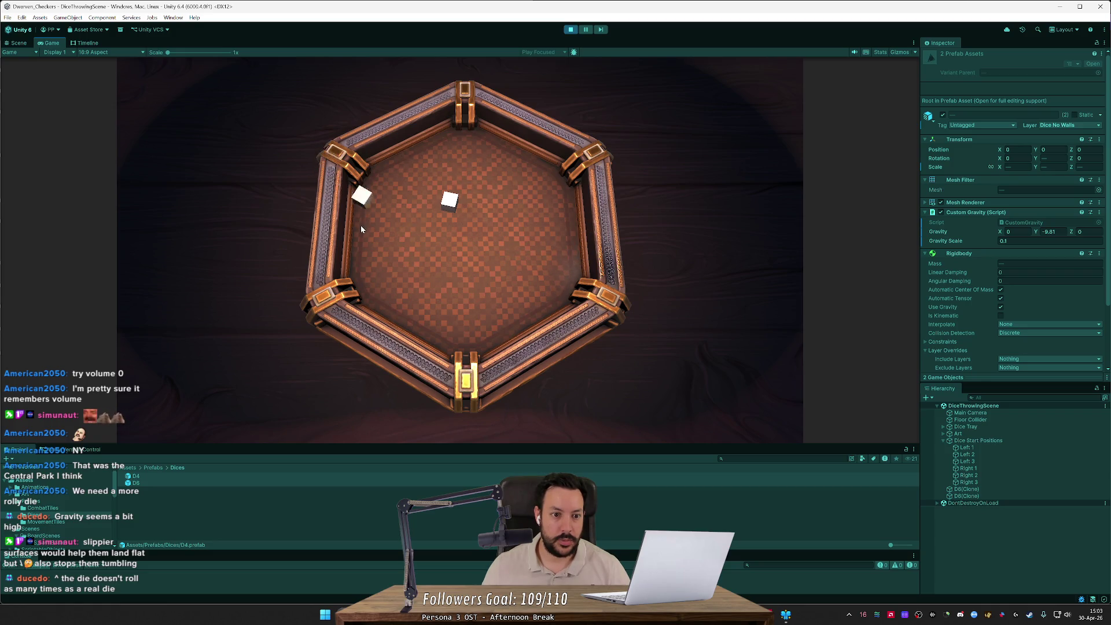
pyautogui.press('space')
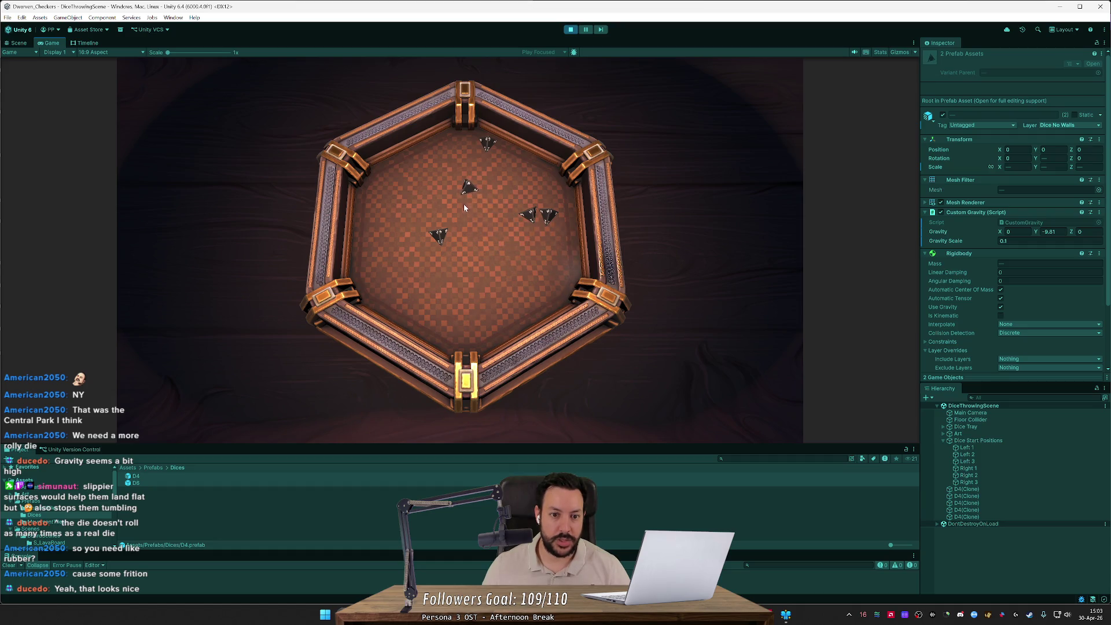
pyautogui.click(443, 235)
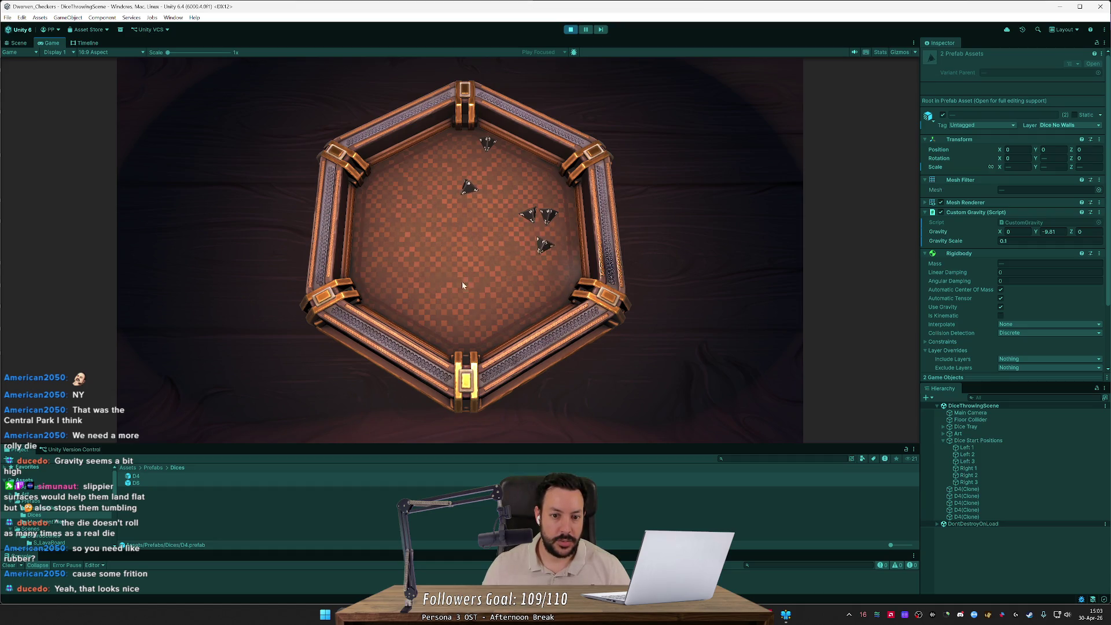
# - Reset the D6 pair, throw one D6 and drag it to the tray centre, then switch to D4
pyautogui.press('space')
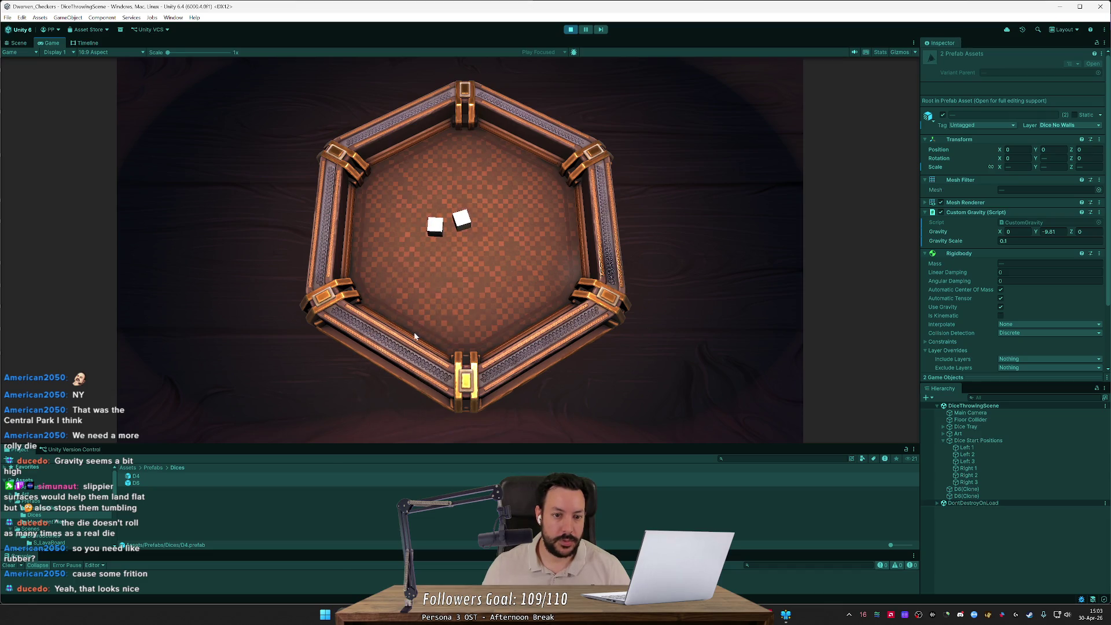
pyautogui.press('space')
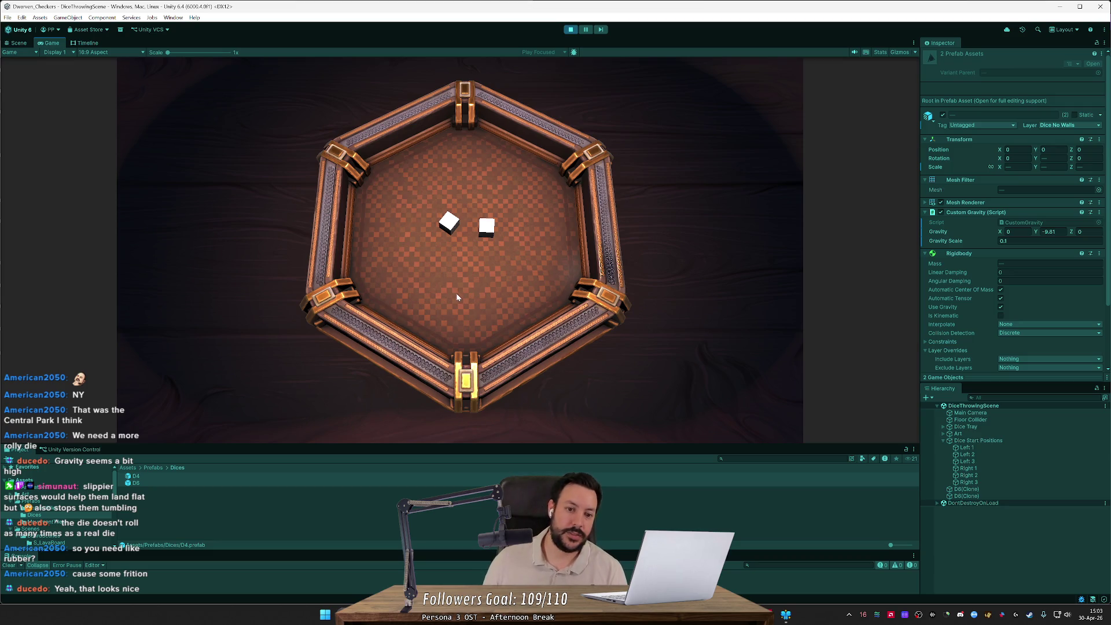
pyautogui.click(456, 292)
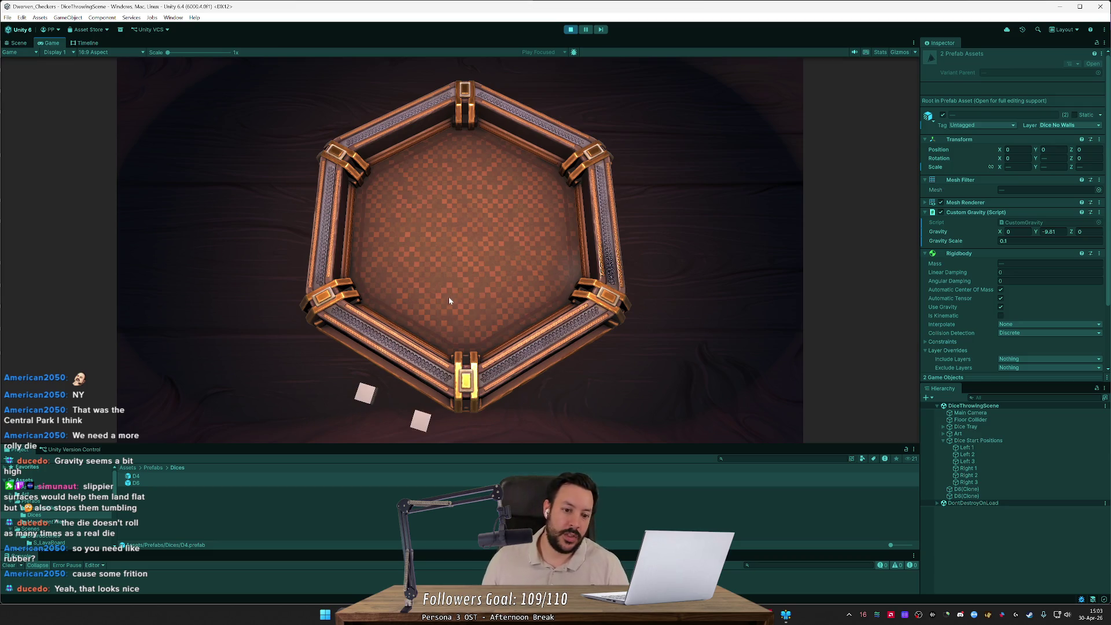
pyautogui.click(366, 397)
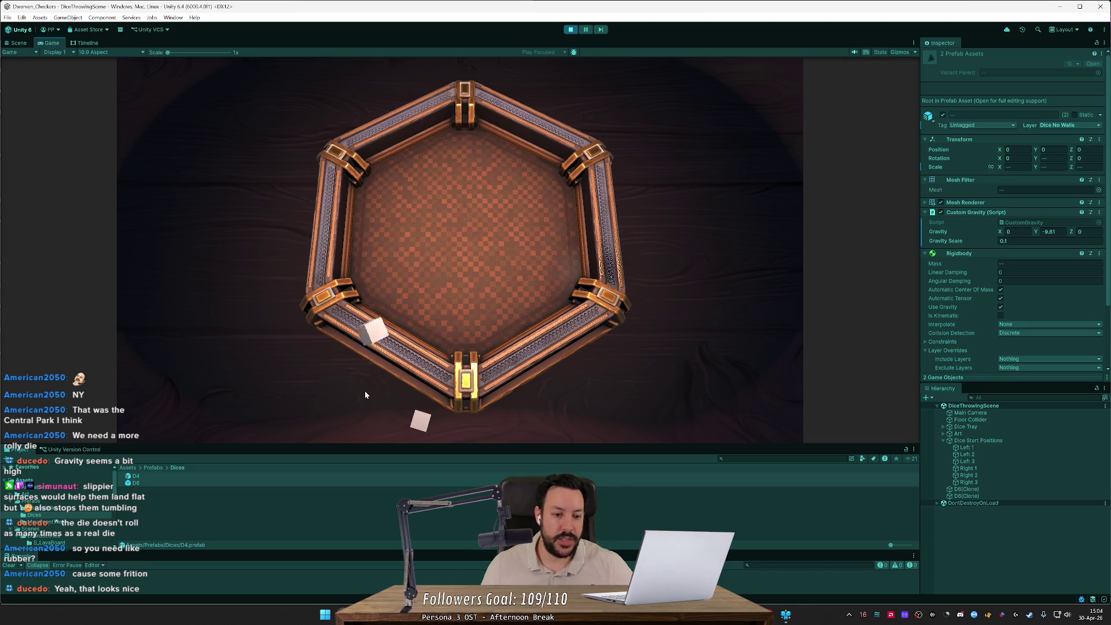
pyautogui.moveTo(379, 386)
pyautogui.mouseDown()
pyautogui.moveTo(409, 285)
pyautogui.moveTo(396, 268)
pyautogui.moveTo(408, 273)
pyautogui.moveTo(368, 316)
pyautogui.mouseUp()
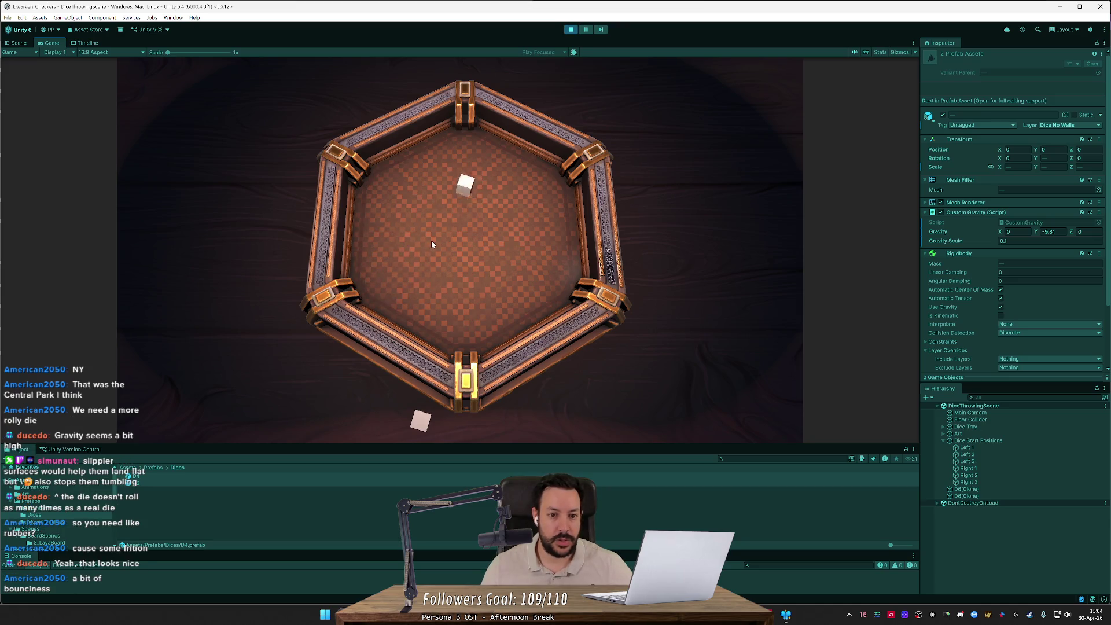
pyautogui.press('space')
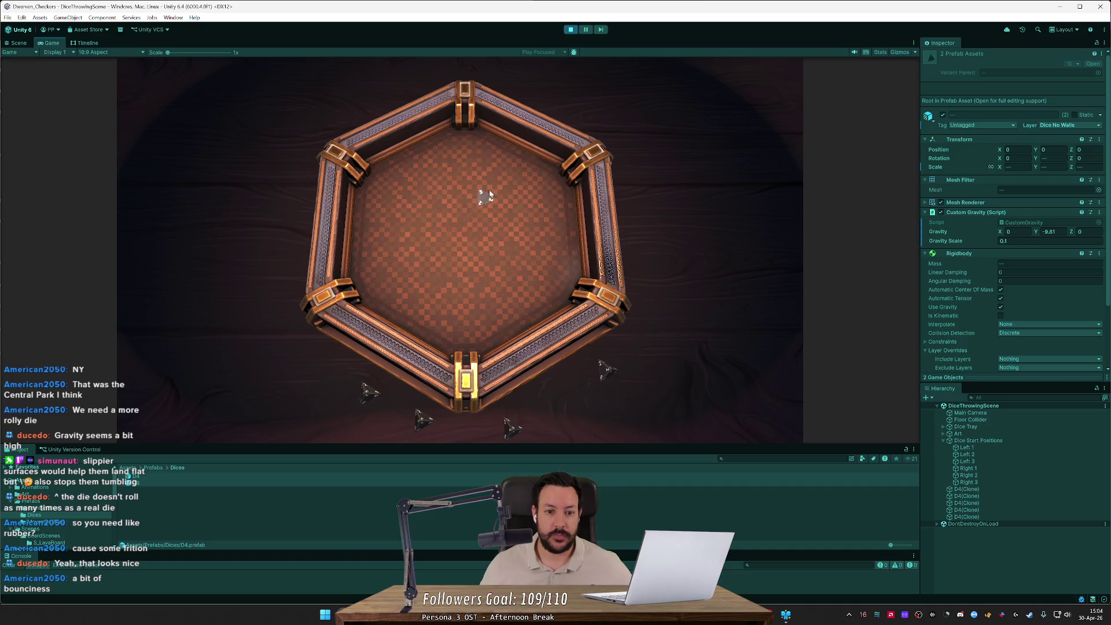
# - Fling four dice from their start positions into the hexagonal tray
pyautogui.moveTo(421, 424); pyautogui.dragTo(405, 324)
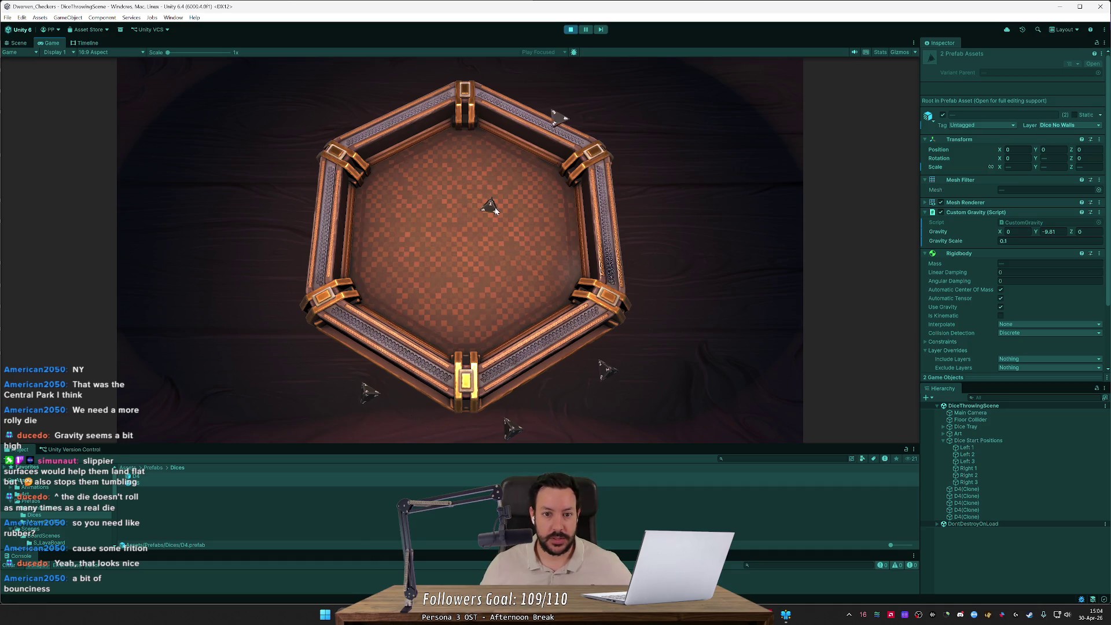
pyautogui.moveTo(613, 373); pyautogui.dragTo(441, 296)
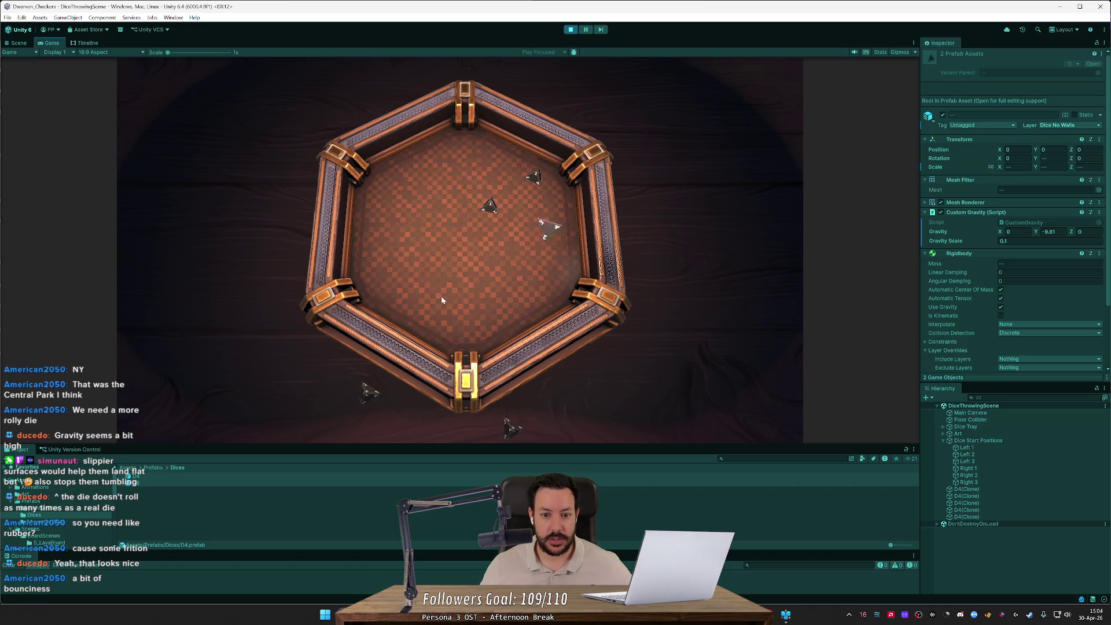
pyautogui.moveTo(372, 393); pyautogui.dragTo(535, 211)
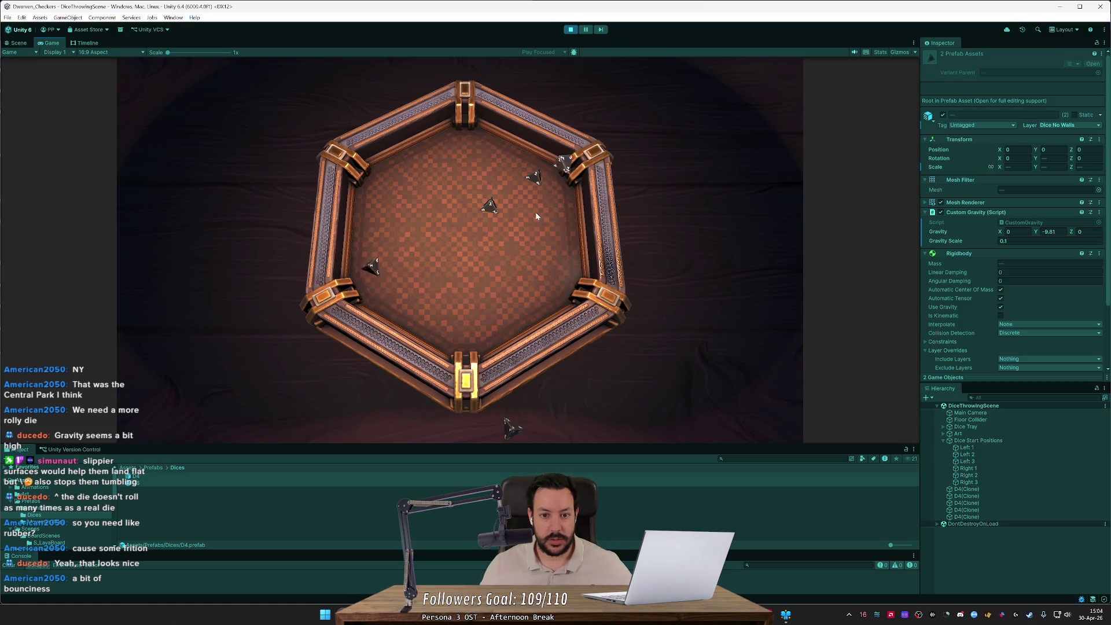
pyautogui.moveTo(512, 428); pyautogui.dragTo(345, 244)
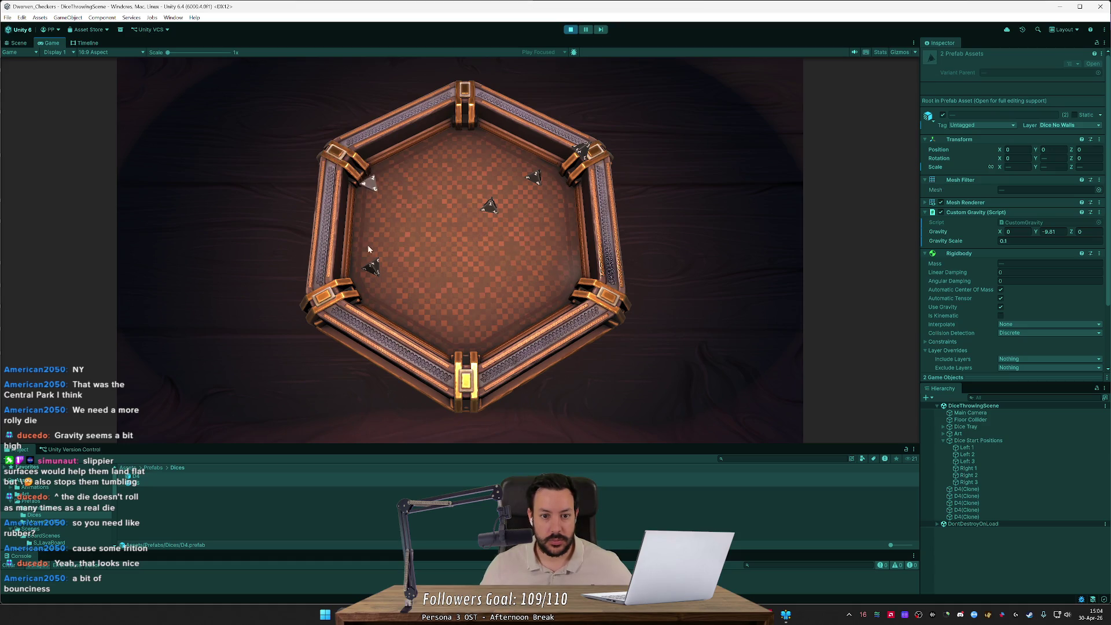
# - Respawn the dice twice with R, flinging them back into the tray after each reset
pyautogui.press('r')
pyautogui.moveTo(366, 393); pyautogui.dragTo(433, 279)
pyautogui.moveTo(414, 438)
pyautogui.mouseDown()
pyautogui.moveTo(304, 371)
pyautogui.moveTo(527, 261)
pyautogui.mouseUp()
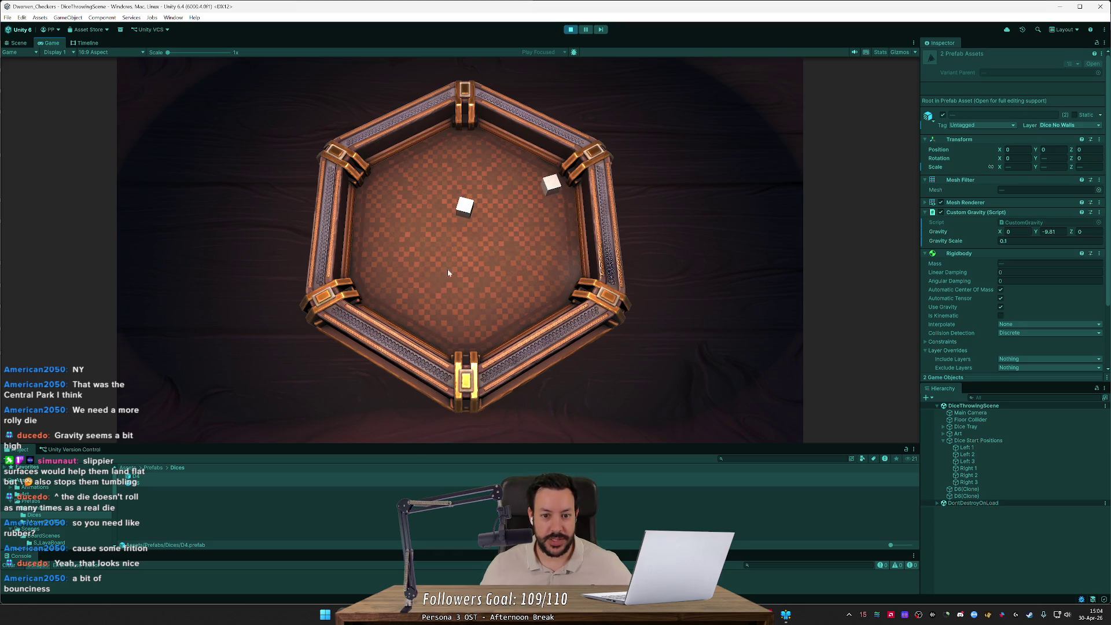
pyautogui.press('r')
pyautogui.moveTo(373, 375)
pyautogui.mouseDown()
pyautogui.moveTo(312, 260)
pyautogui.moveTo(550, 235)
pyautogui.mouseUp()
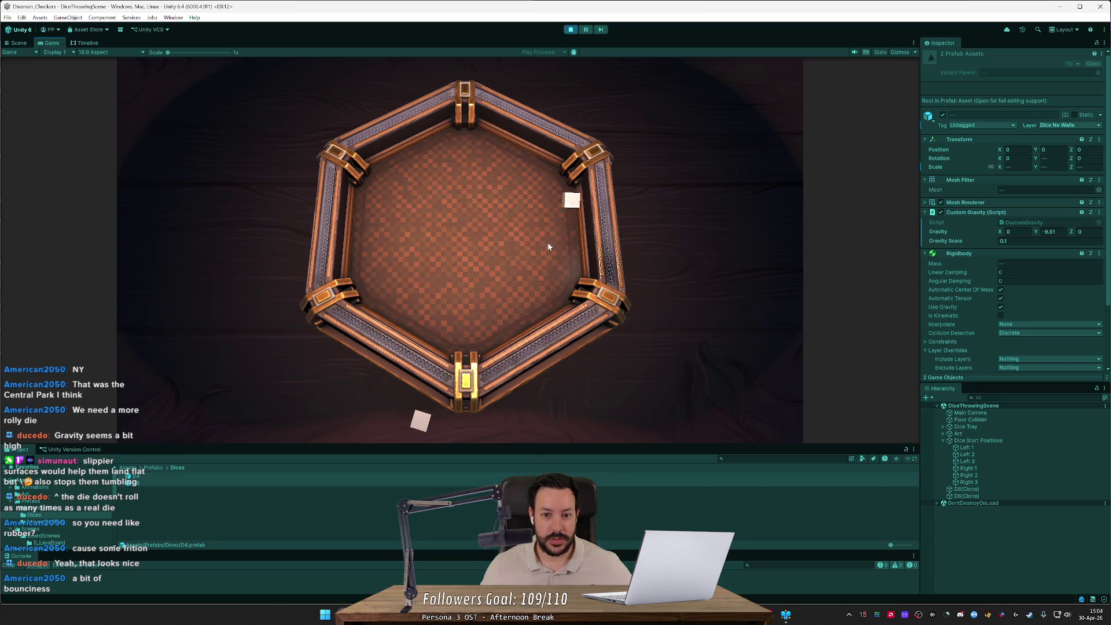
pyautogui.moveTo(387, 375); pyautogui.dragTo(568, 218)
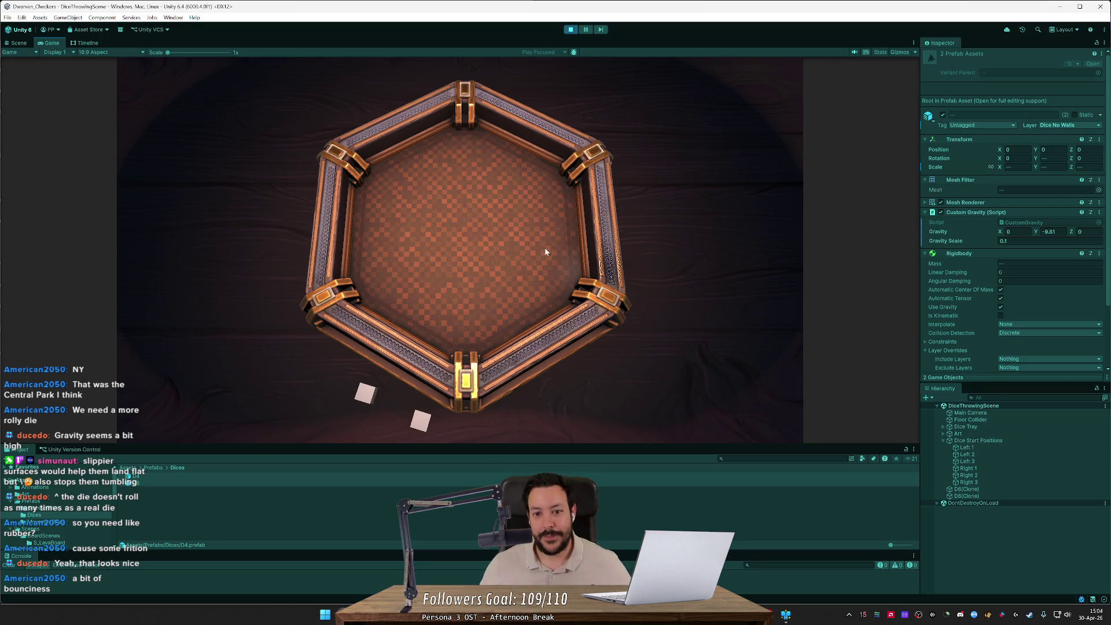
pyautogui.moveTo(432, 414); pyautogui.dragTo(442, 294)
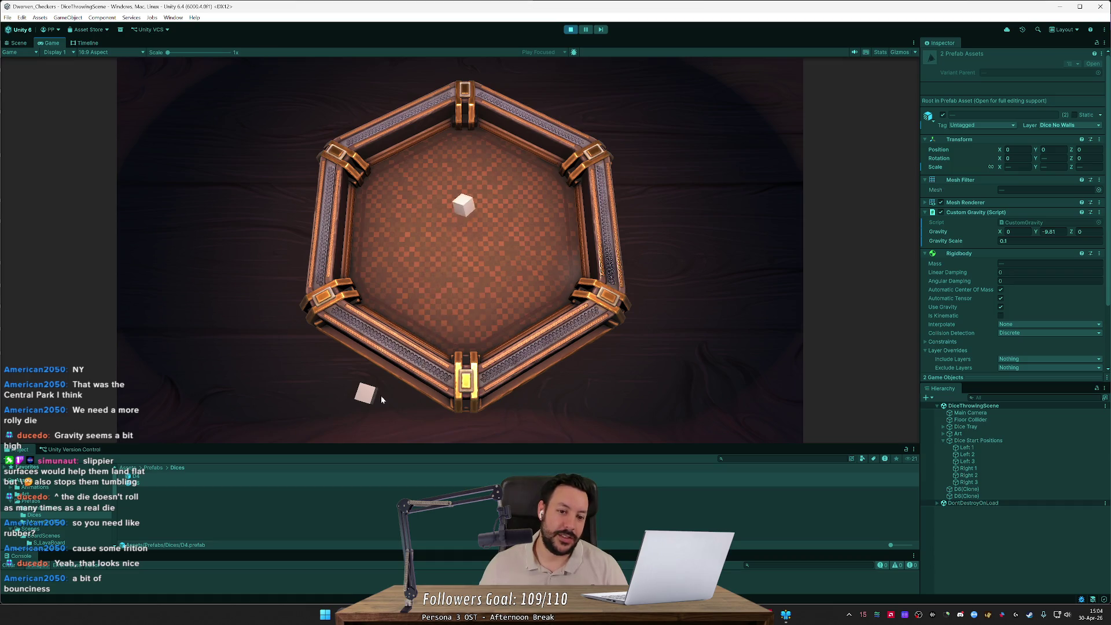
pyautogui.moveTo(363, 395); pyautogui.dragTo(457, 245)
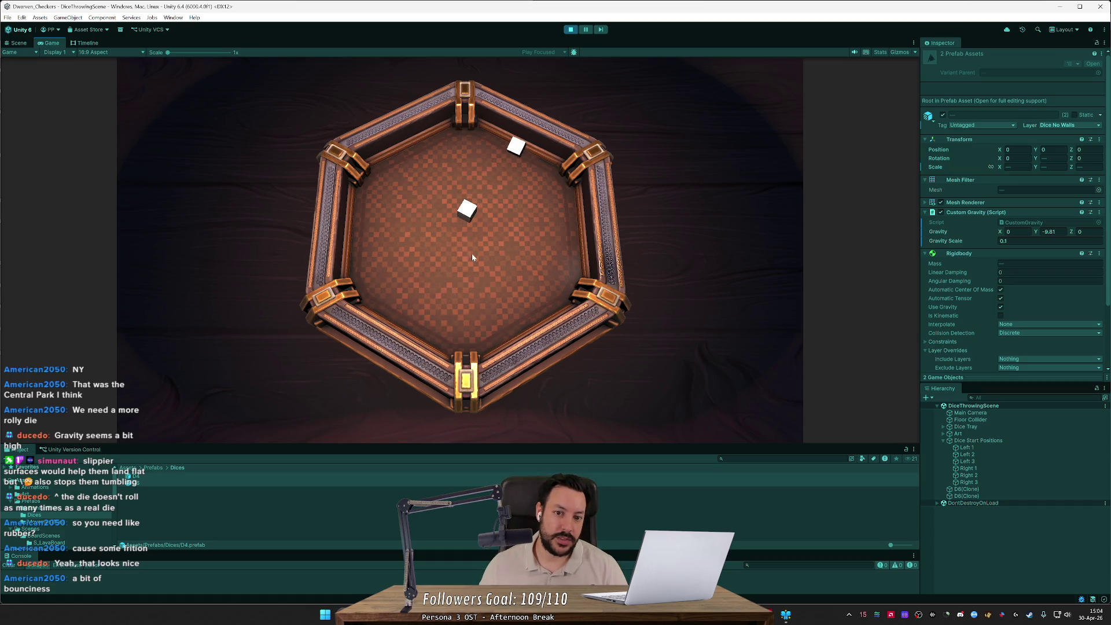
# - Swap to five D4 dice and fling them into the tray, pulling one onto the rim
pyautogui.press('r')
pyautogui.moveTo(605, 375); pyautogui.dragTo(596, 272)
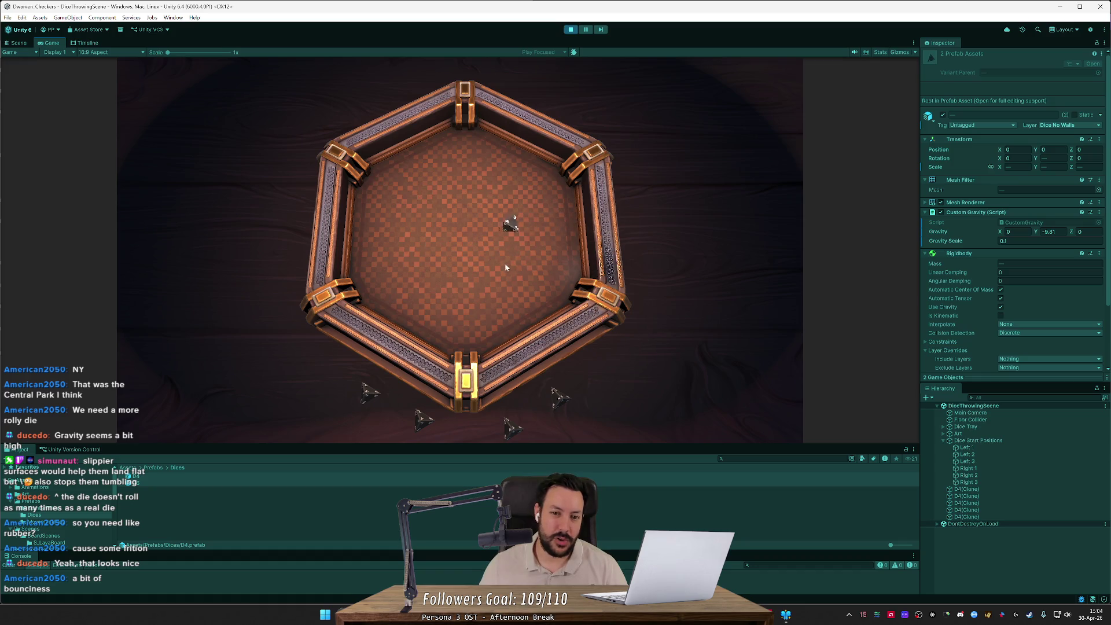
pyautogui.moveTo(555, 395); pyautogui.dragTo(502, 264)
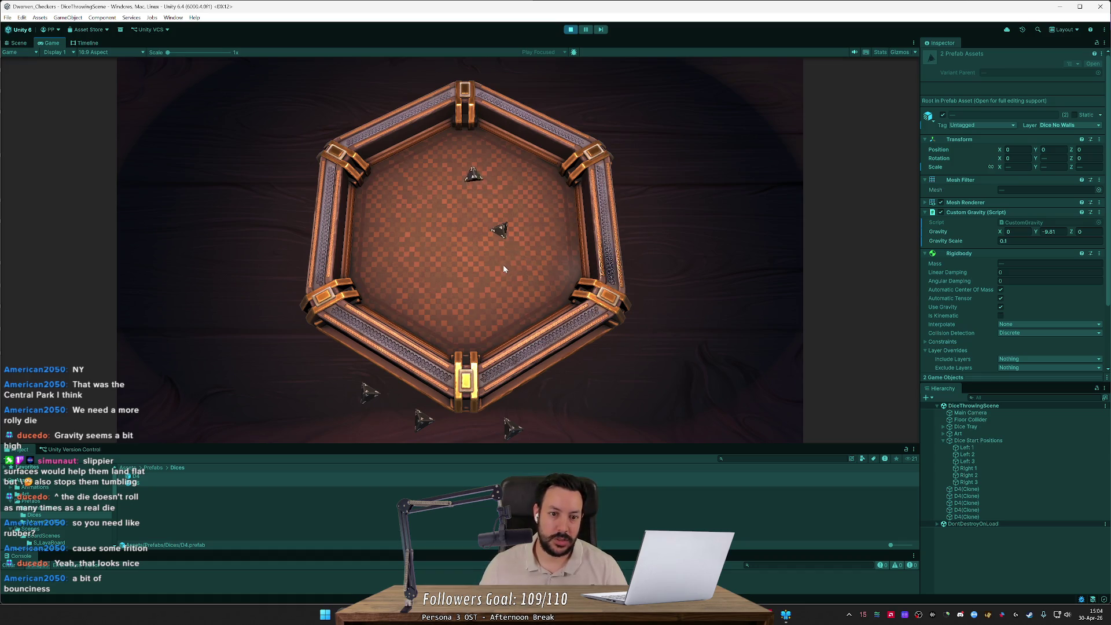
pyautogui.moveTo(512, 428); pyautogui.dragTo(487, 341)
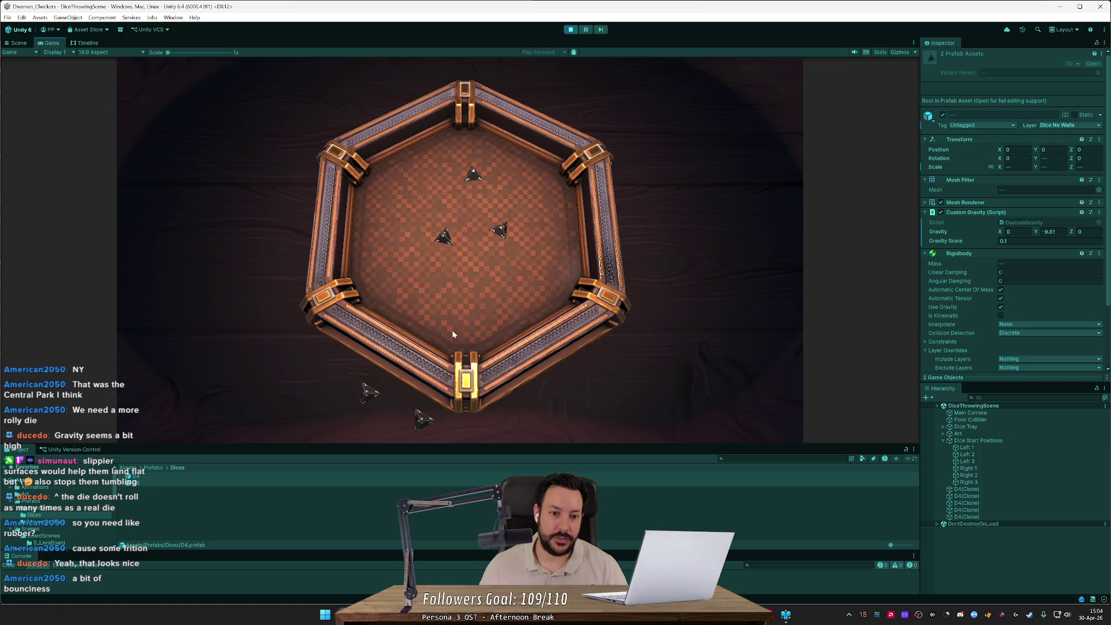
pyautogui.moveTo(424, 419); pyautogui.dragTo(432, 263)
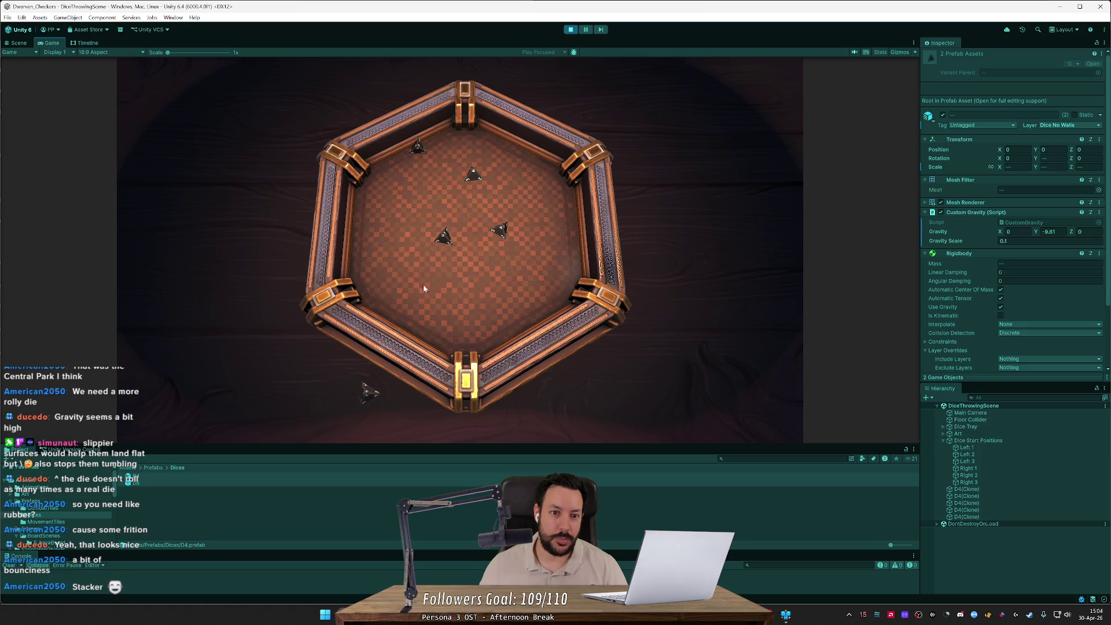
pyautogui.moveTo(373, 385); pyautogui.dragTo(405, 279)
# - Reset the five D4 dice and throw all five into the tray again
pyautogui.press('r')
pyautogui.moveTo(568, 399); pyautogui.dragTo(520, 289)
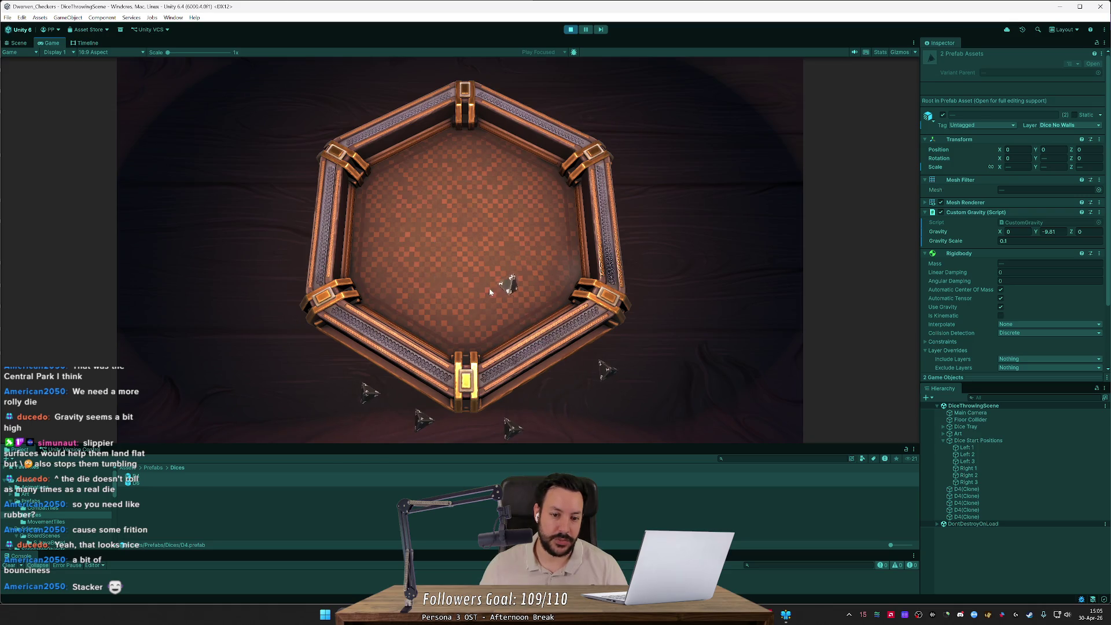
pyautogui.moveTo(512, 427); pyautogui.dragTo(478, 324)
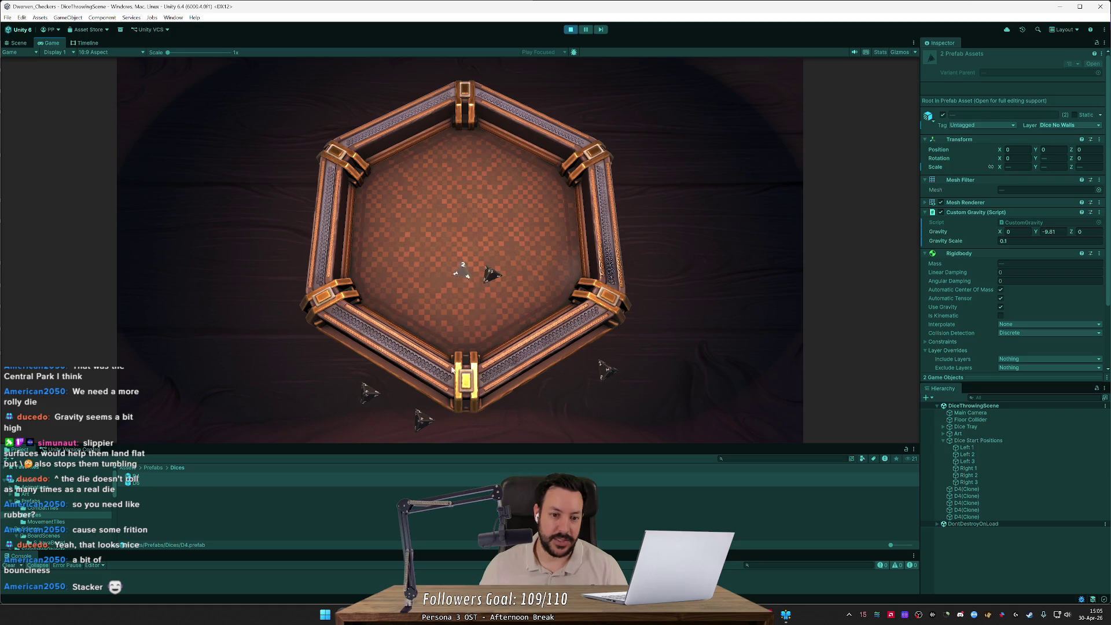
pyautogui.moveTo(428, 414); pyautogui.dragTo(451, 317)
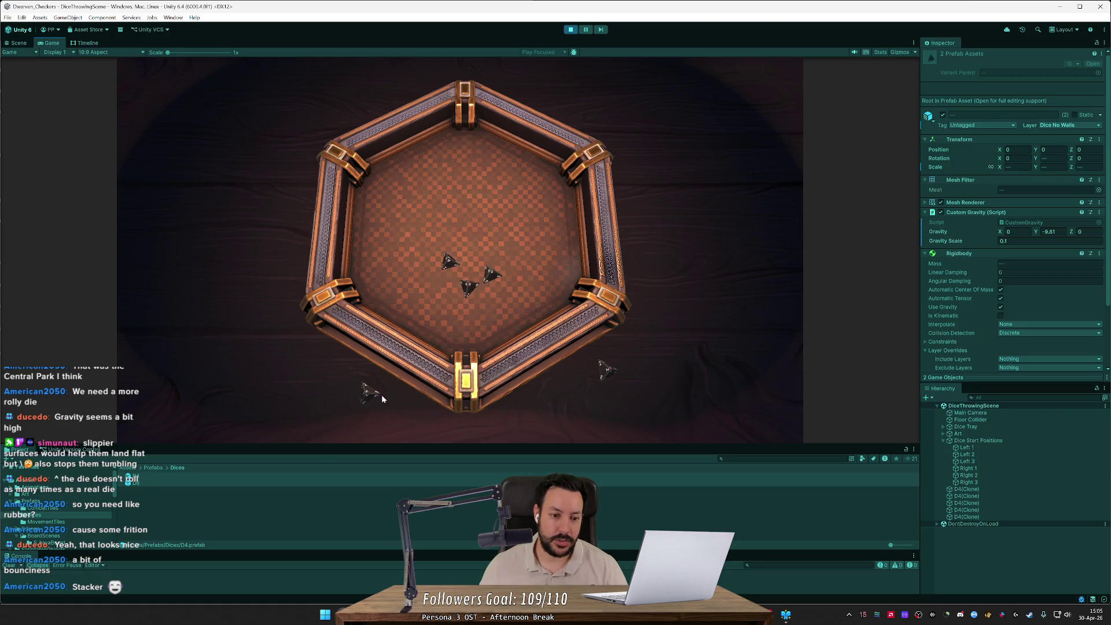
pyautogui.moveTo(378, 394); pyautogui.dragTo(429, 273)
pyautogui.moveTo(608, 367); pyautogui.dragTo(509, 289)
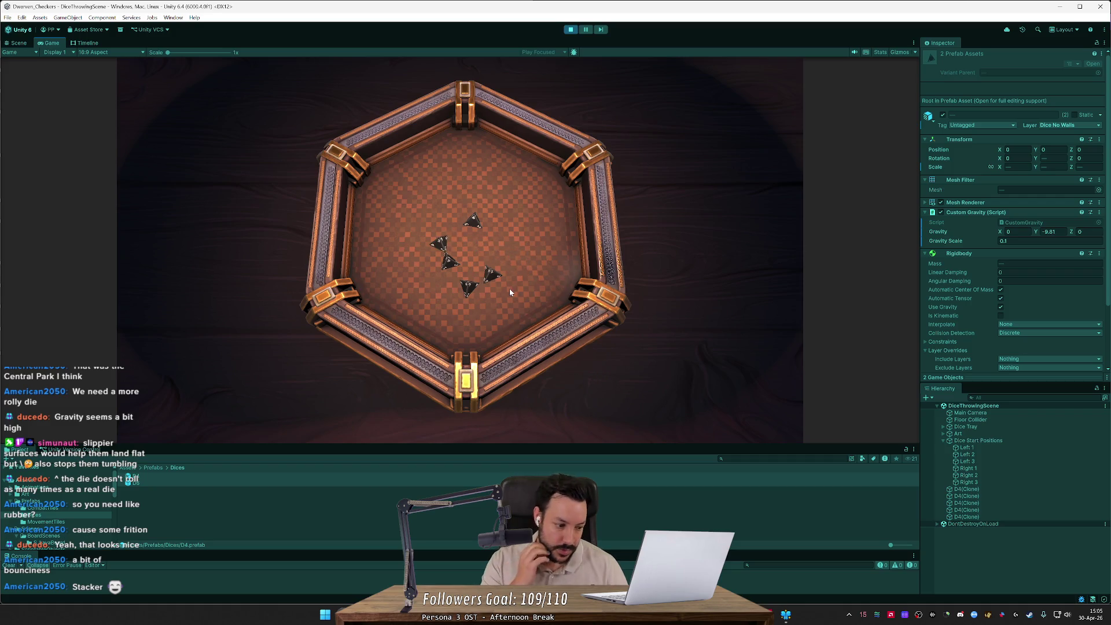
# - Swap back to two D6 dice and fling them across the tray until they rest against a wall
pyautogui.press('space')
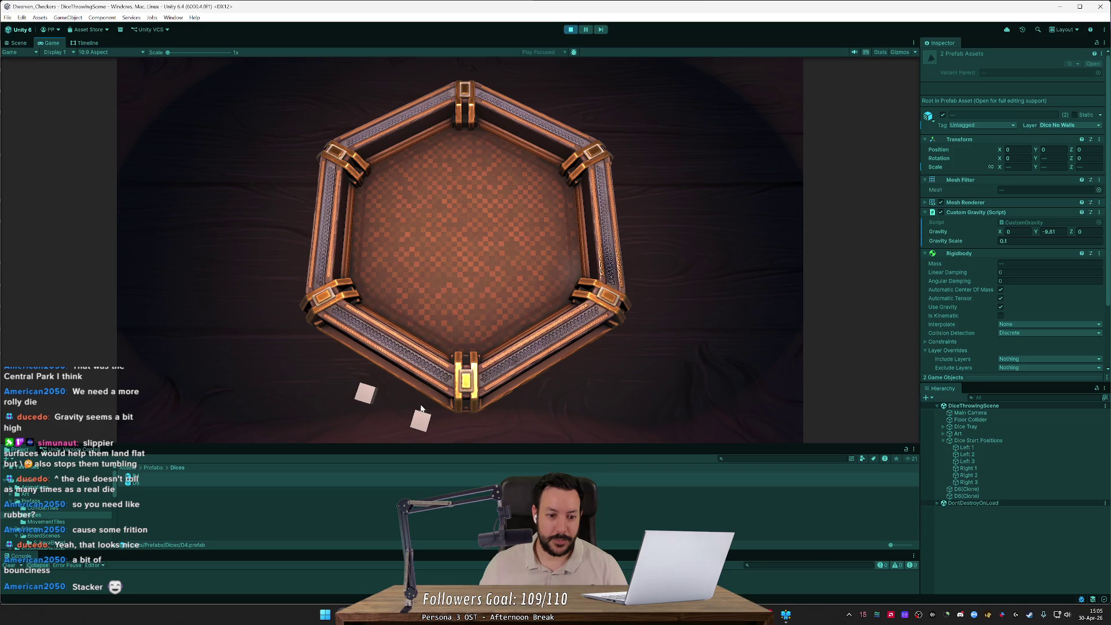
pyautogui.moveTo(421, 419); pyautogui.dragTo(418, 195)
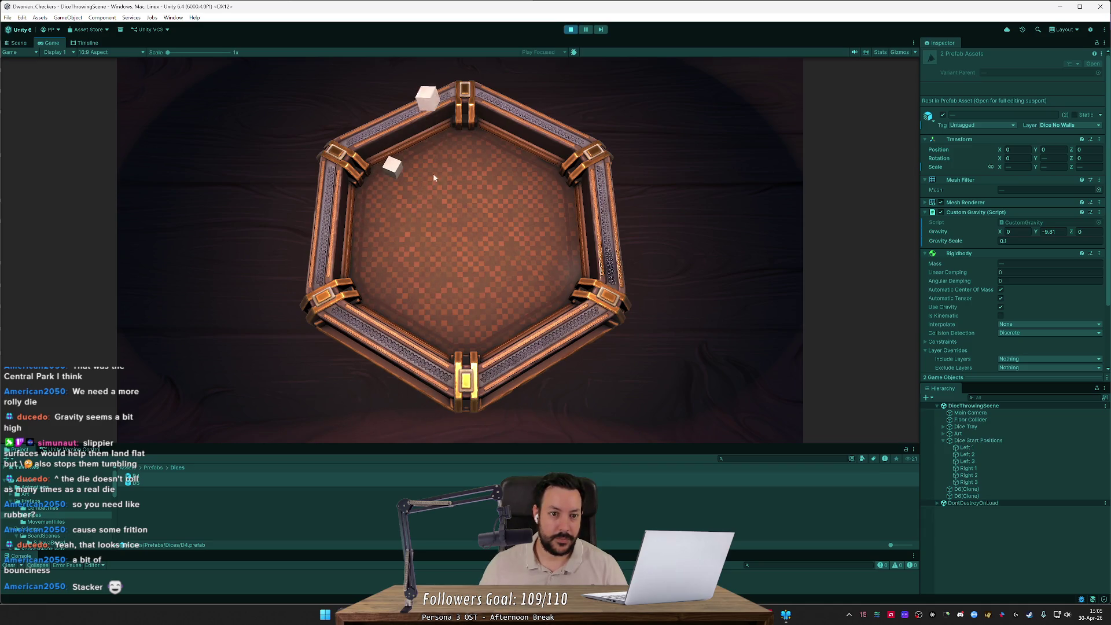
pyautogui.moveTo(457, 96)
pyautogui.mouseDown()
pyautogui.moveTo(419, 307)
pyautogui.moveTo(444, 269)
pyautogui.mouseUp()
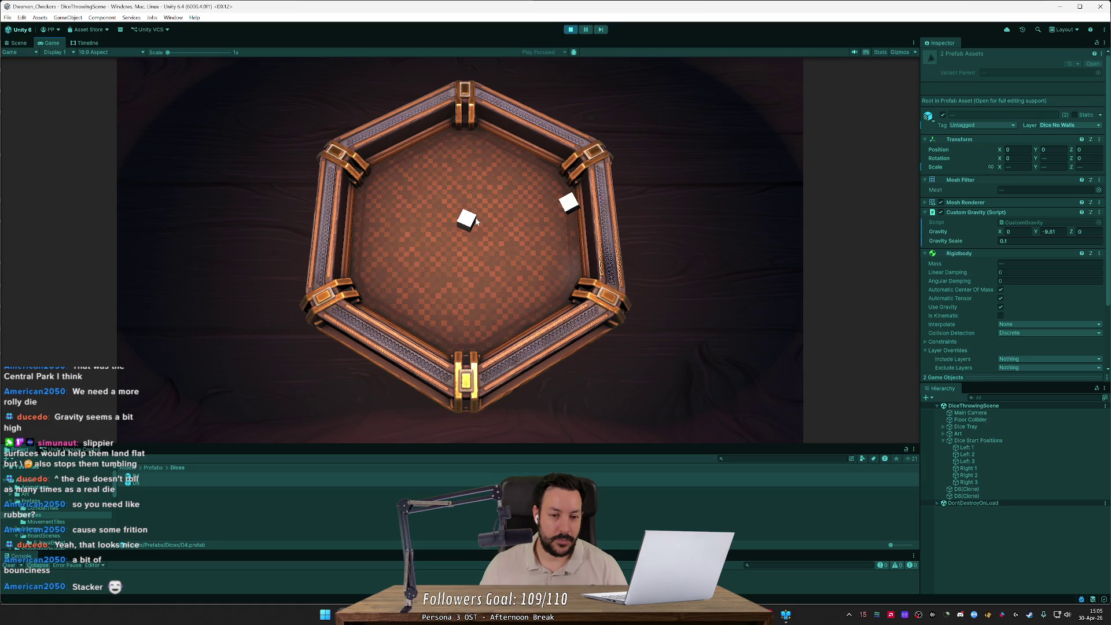
pyautogui.moveTo(476, 219)
pyautogui.mouseDown()
pyautogui.moveTo(436, 283)
pyautogui.moveTo(539, 225)
pyautogui.moveTo(556, 280)
pyautogui.mouseUp()
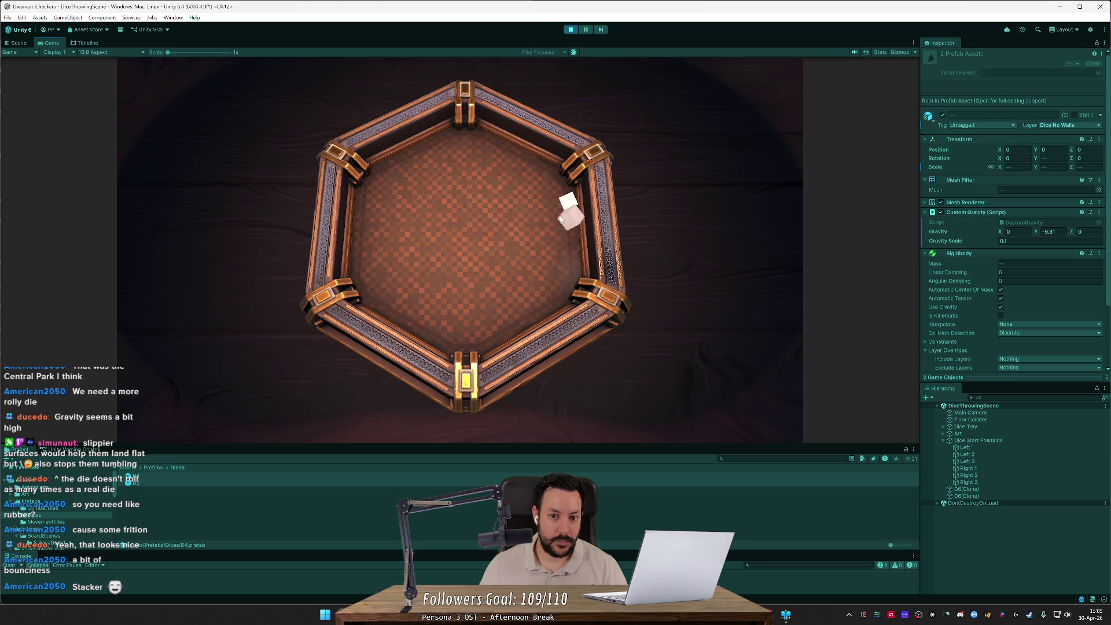
pyautogui.moveTo(560, 220)
pyautogui.mouseDown()
pyautogui.moveTo(582, 179)
pyautogui.moveTo(467, 179)
pyautogui.moveTo(401, 234)
pyautogui.moveTo(388, 199)
pyautogui.mouseUp()
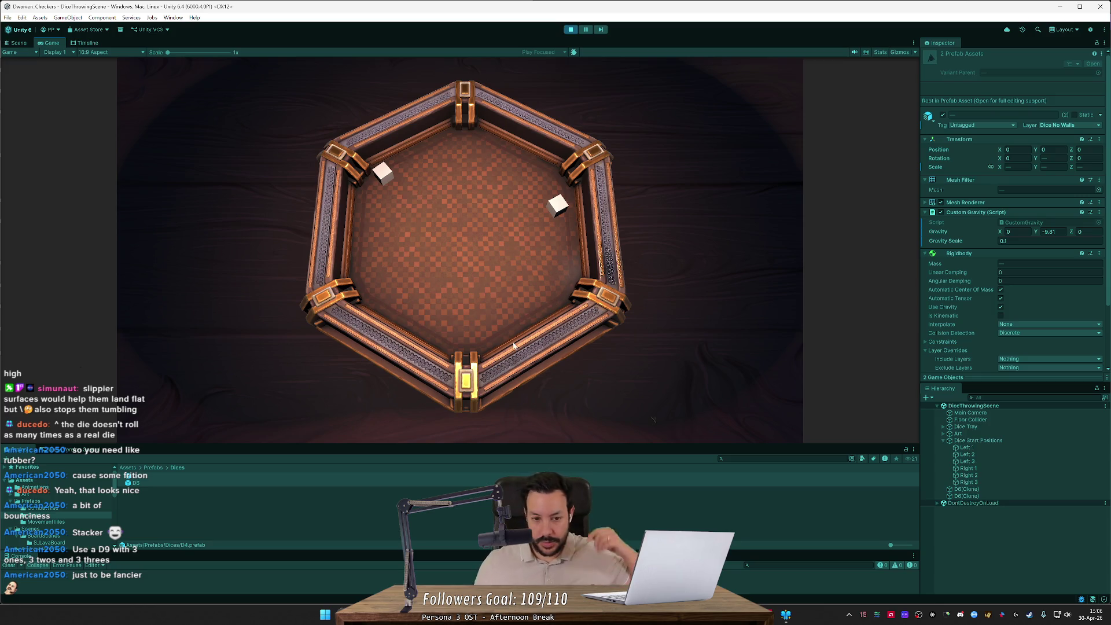
# - Respawn five D4 dice below the tray in place of the two D6 dice
pyautogui.click(565, 378)
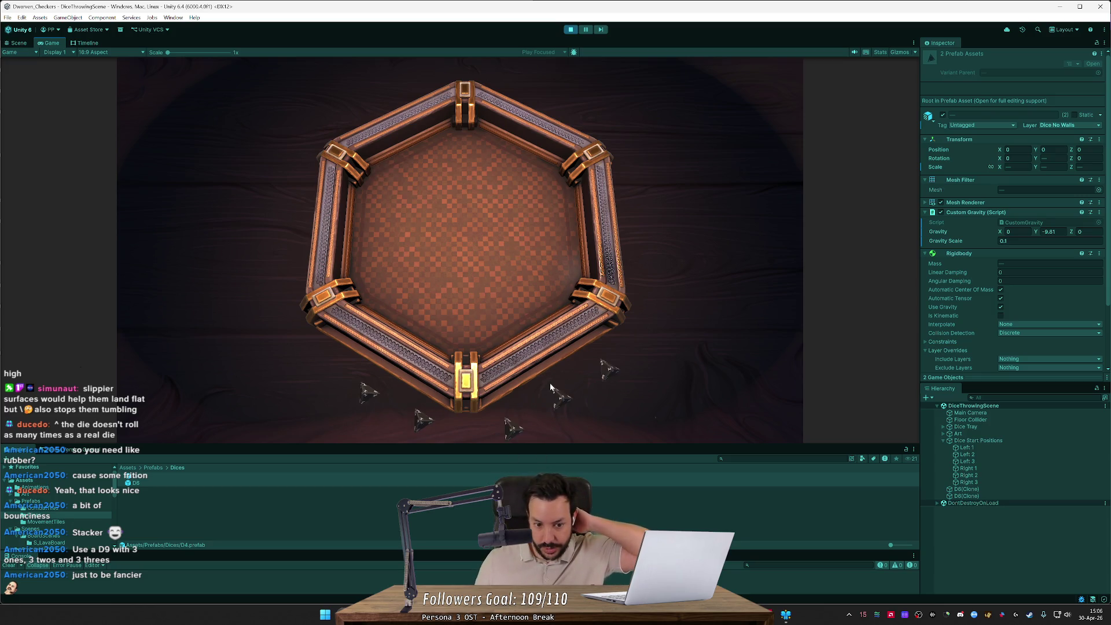
# - Throw all five D4 dice into the tray from the top-down Game view
pyautogui.hotkey('ctrl', '1')
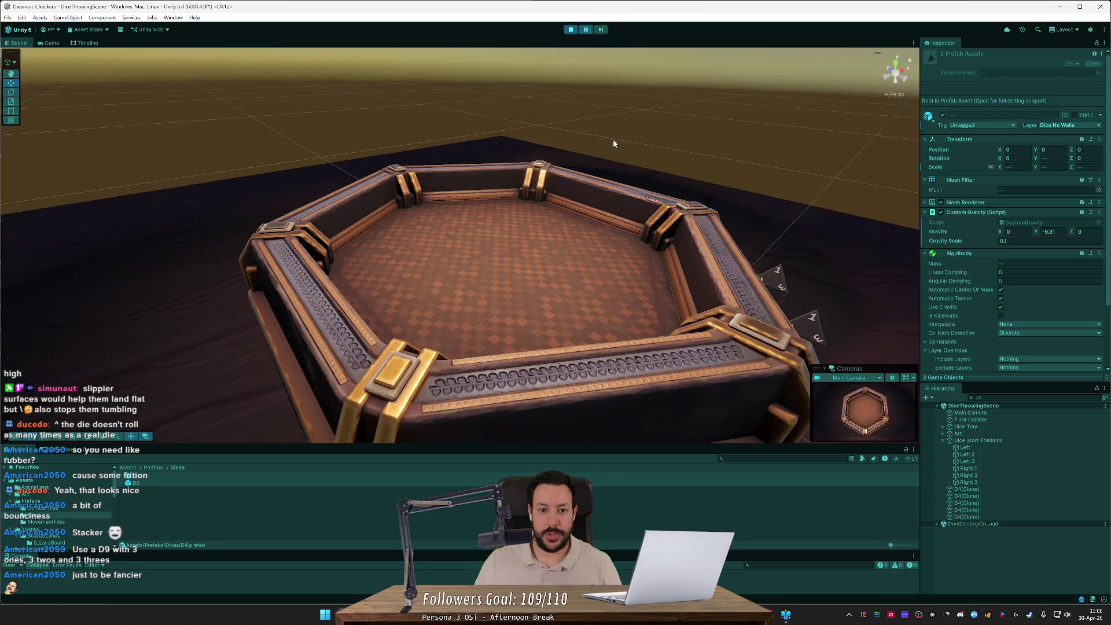
pyautogui.hotkey('ctrl', '2')
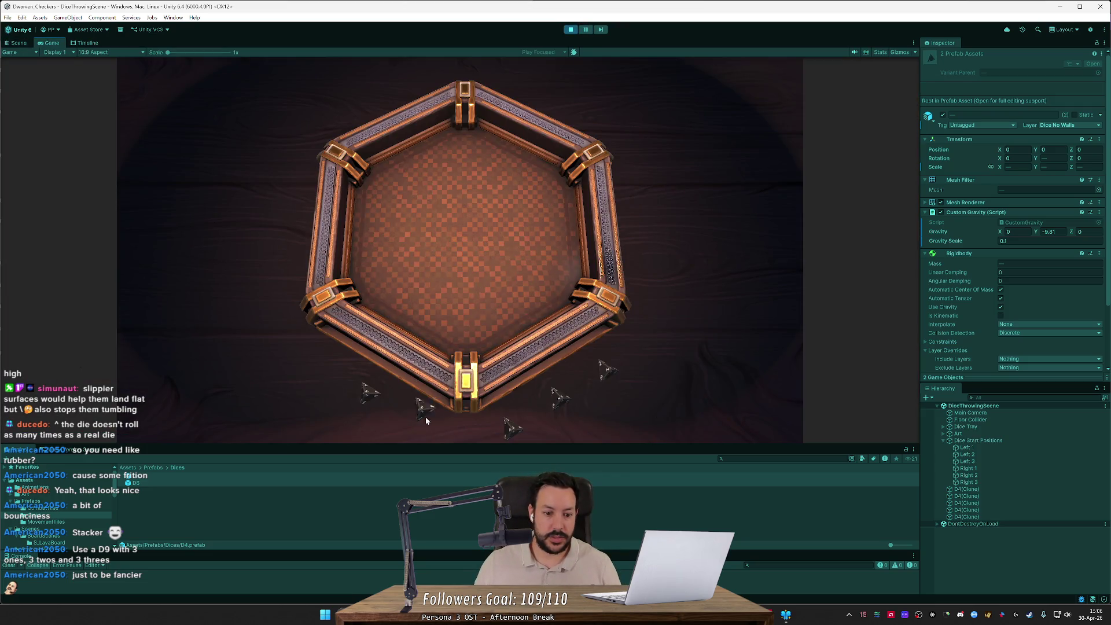
pyautogui.moveTo(425, 417); pyautogui.dragTo(399, 272)
pyautogui.moveTo(370, 393); pyautogui.dragTo(396, 291)
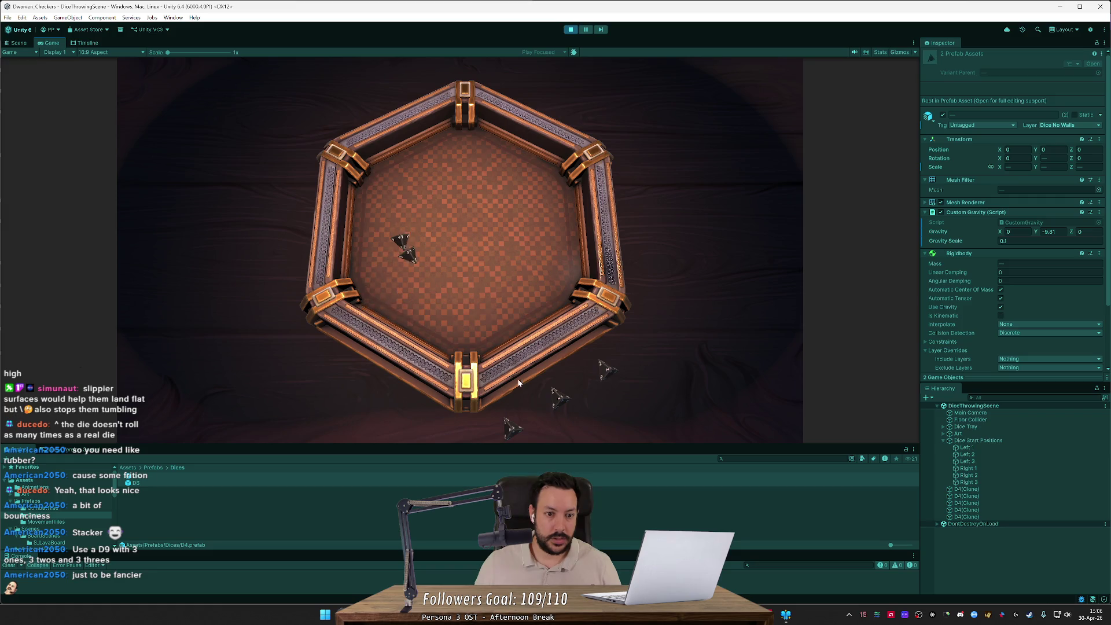
pyautogui.click(559, 399)
pyautogui.click(509, 431)
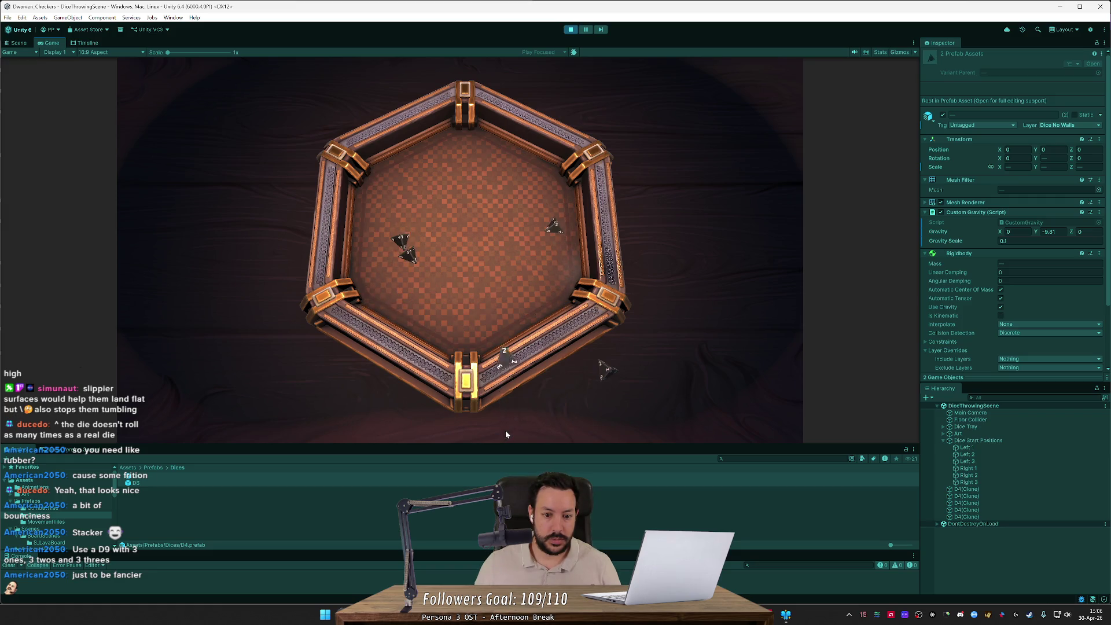
pyautogui.click(506, 356)
pyautogui.click(599, 372)
pyautogui.moveTo(551, 304); pyautogui.dragTo(543, 272)
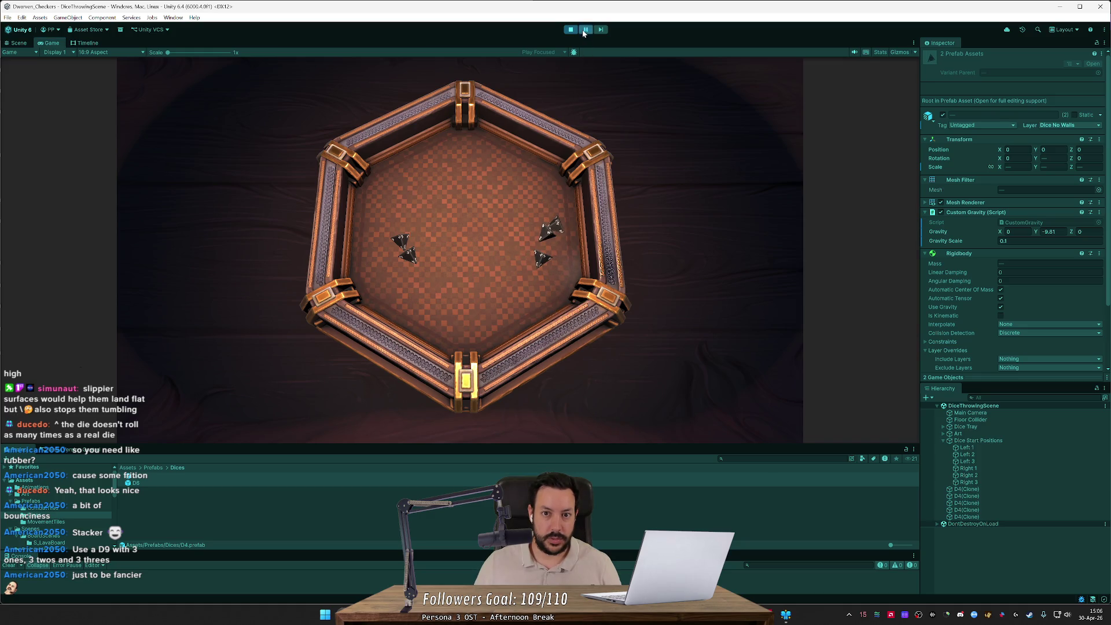
# - Switch to the Scene view and orbit and zoom closely around the landed D4 dice
pyautogui.hotkey('ctrl', '1')
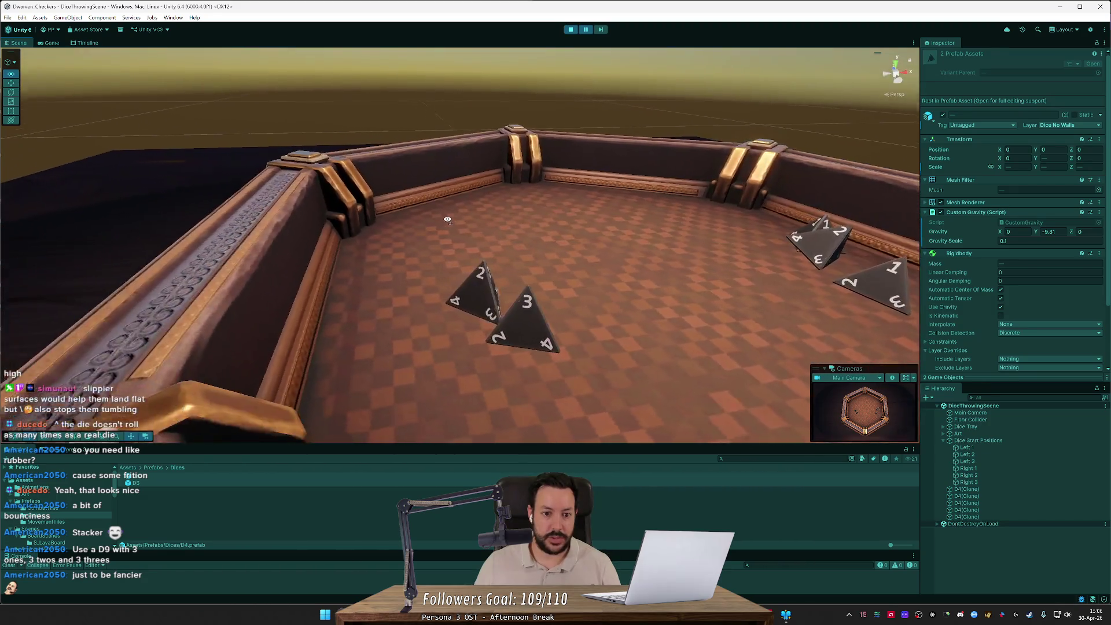
pyautogui.moveTo(447, 220); pyautogui.dragTo(503, 231)
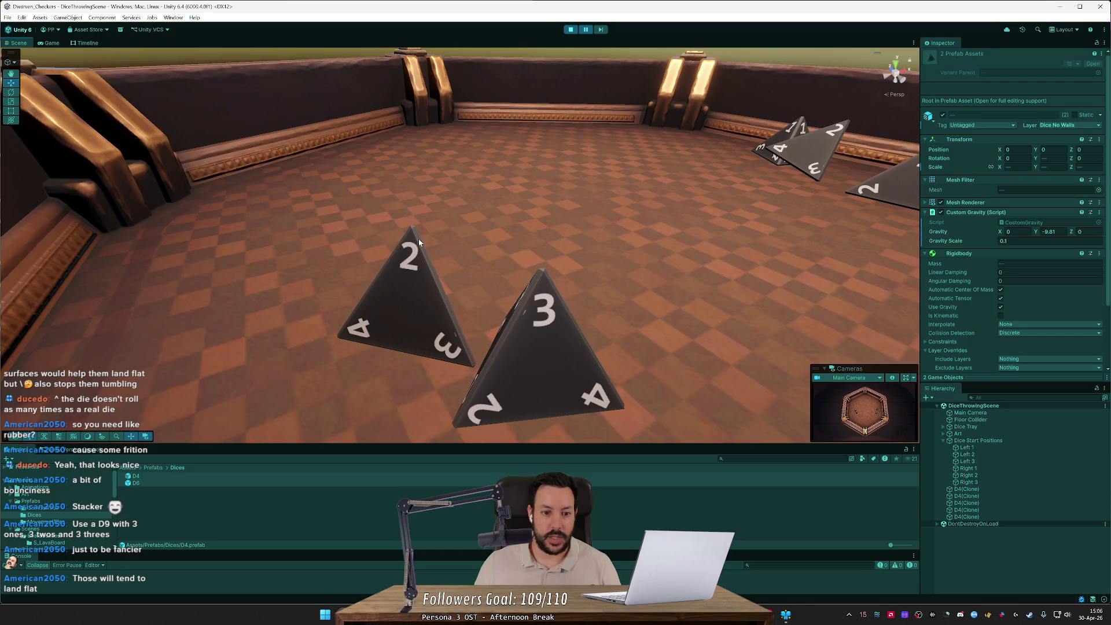
pyautogui.moveTo(418, 238)
pyautogui.mouseDown()
pyautogui.moveTo(544, 280)
pyautogui.moveTo(671, 247)
pyautogui.moveTo(713, 280)
pyautogui.moveTo(494, 274)
pyautogui.moveTo(343, 306)
pyautogui.moveTo(377, 338)
pyautogui.mouseUp()
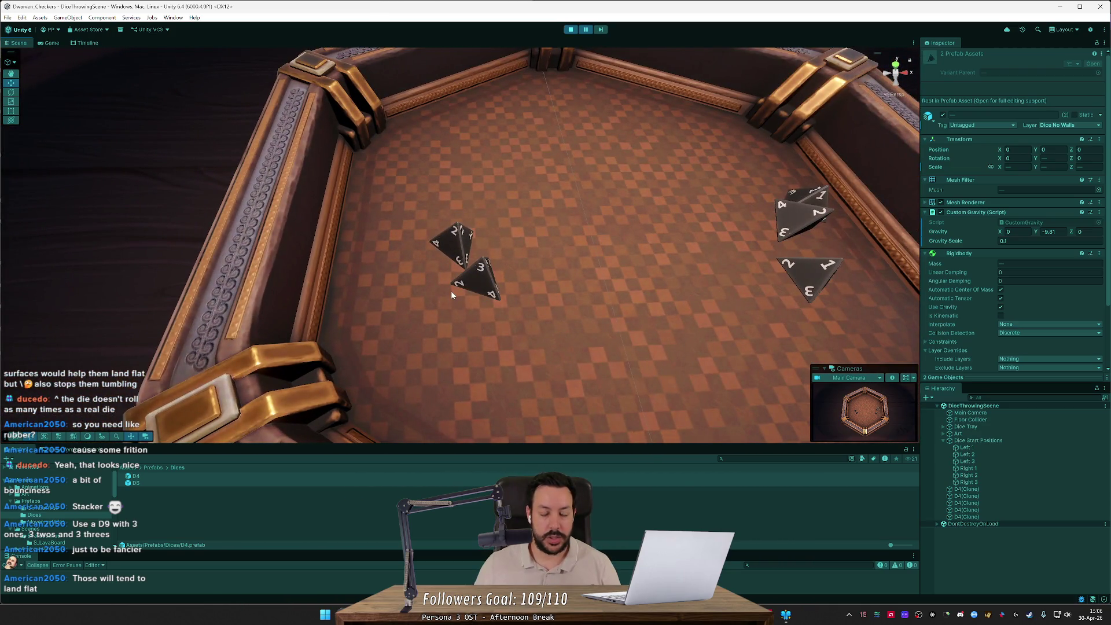
pyautogui.scroll(-5, 452, 295)
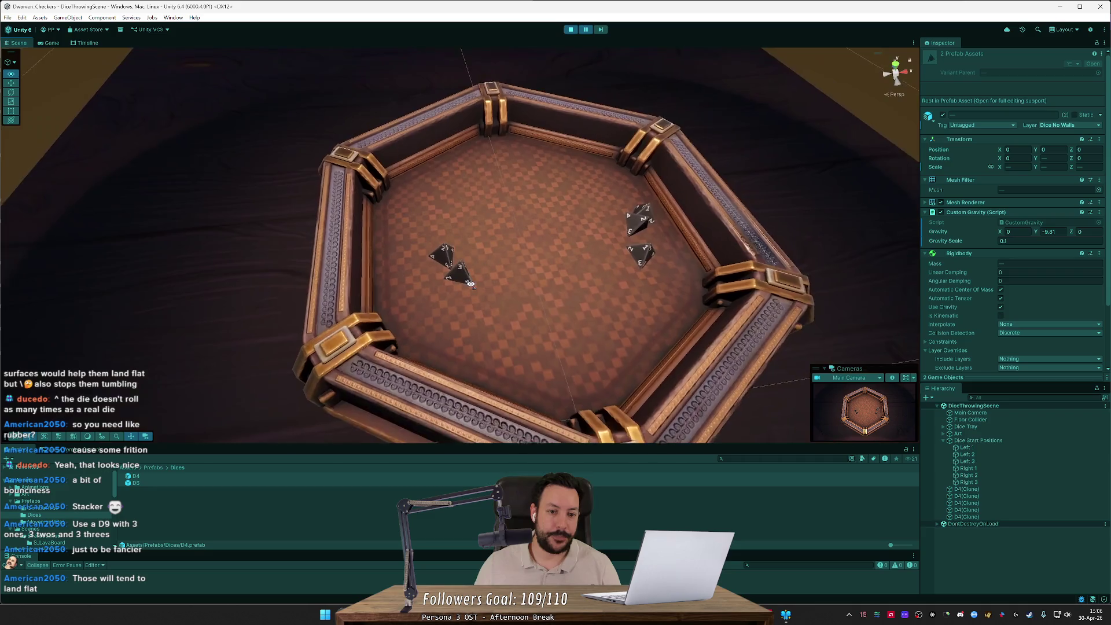
pyautogui.moveTo(452, 295); pyautogui.dragTo(654, 221)
pyautogui.scroll(5, 567, 259)
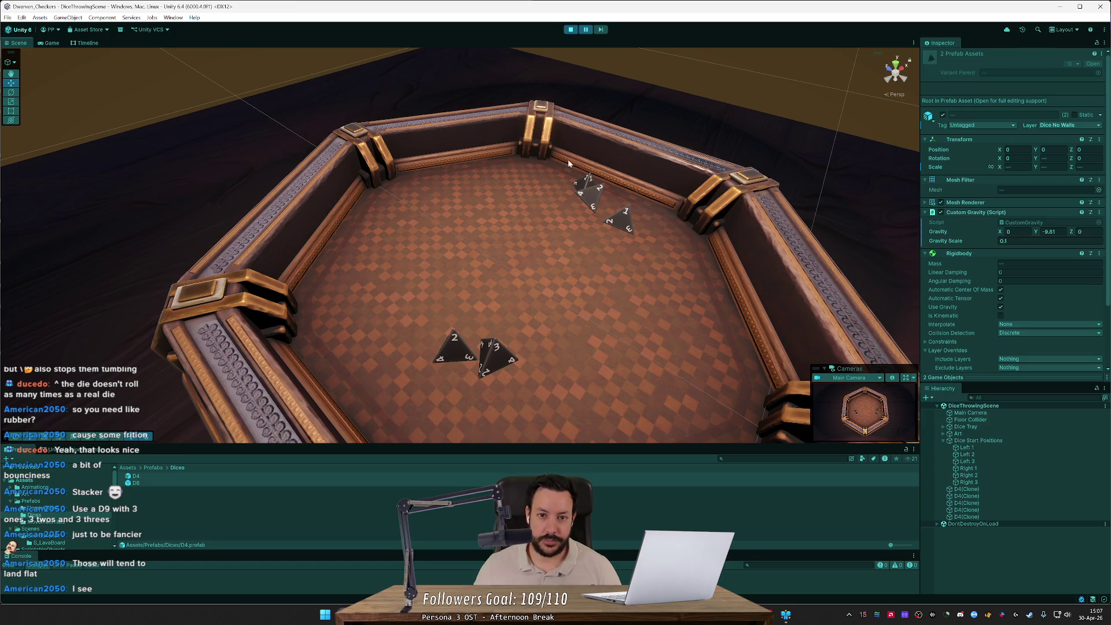
pyautogui.scroll(-10, 567, 158)
pyautogui.scroll(6, 510, 225)
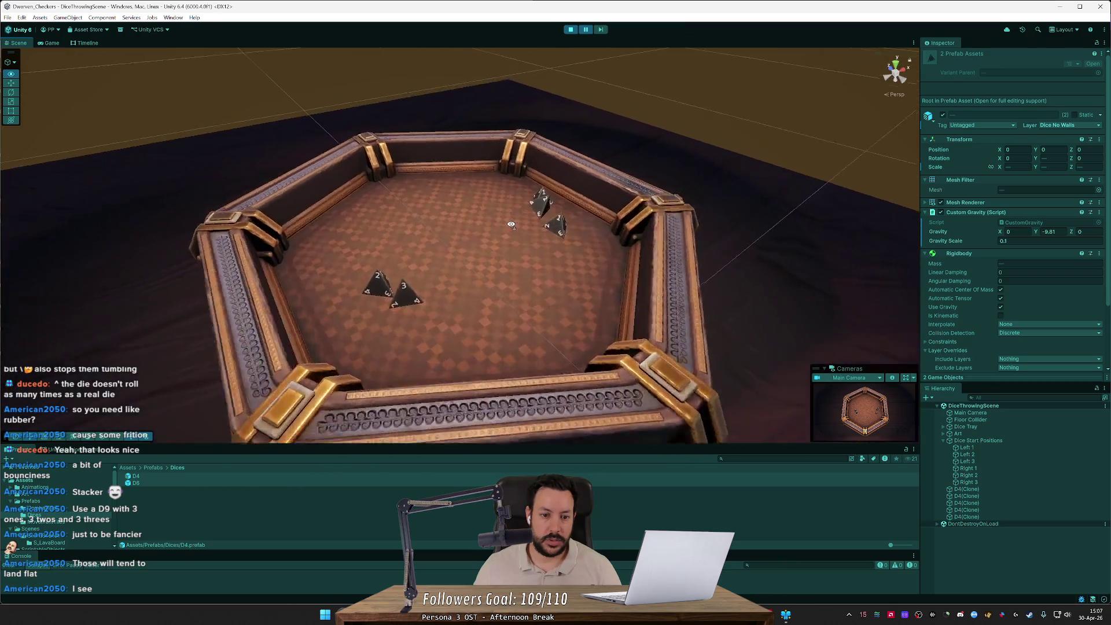
pyautogui.scroll(4, 510, 224)
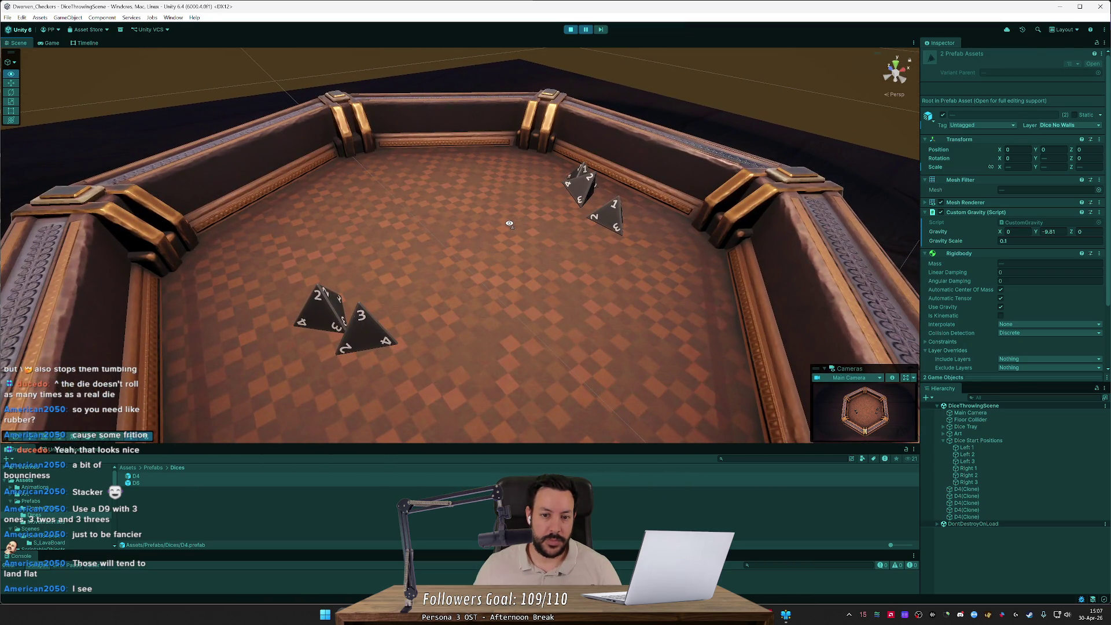
pyautogui.scroll(-5, 509, 224)
pyautogui.scroll(3, 509, 224)
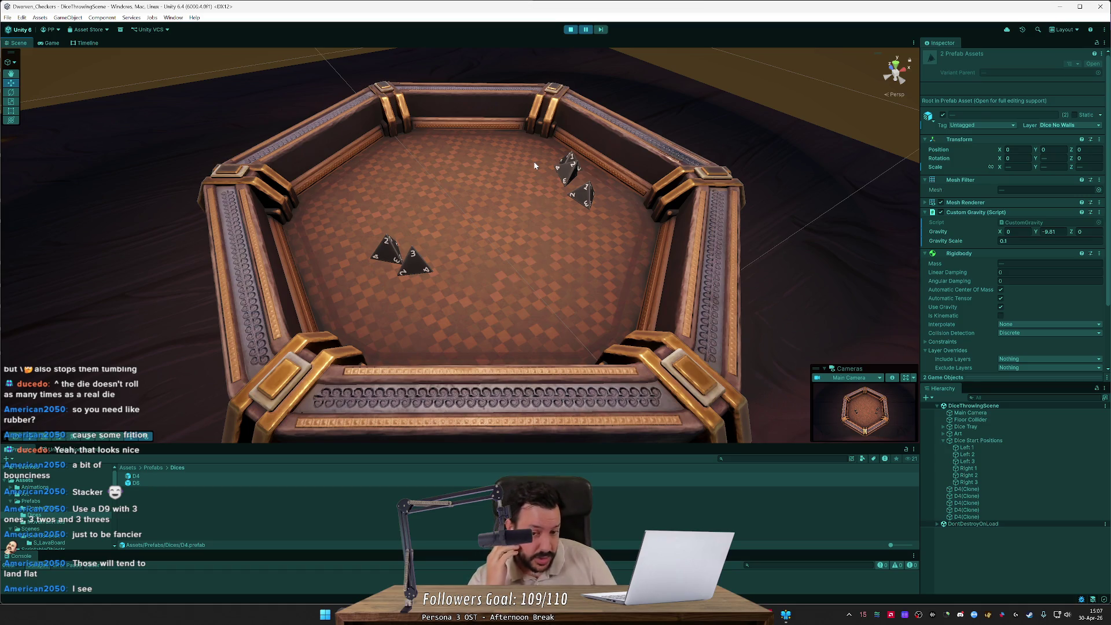
pyautogui.moveTo(502, 196); pyautogui.dragTo(779, 185)
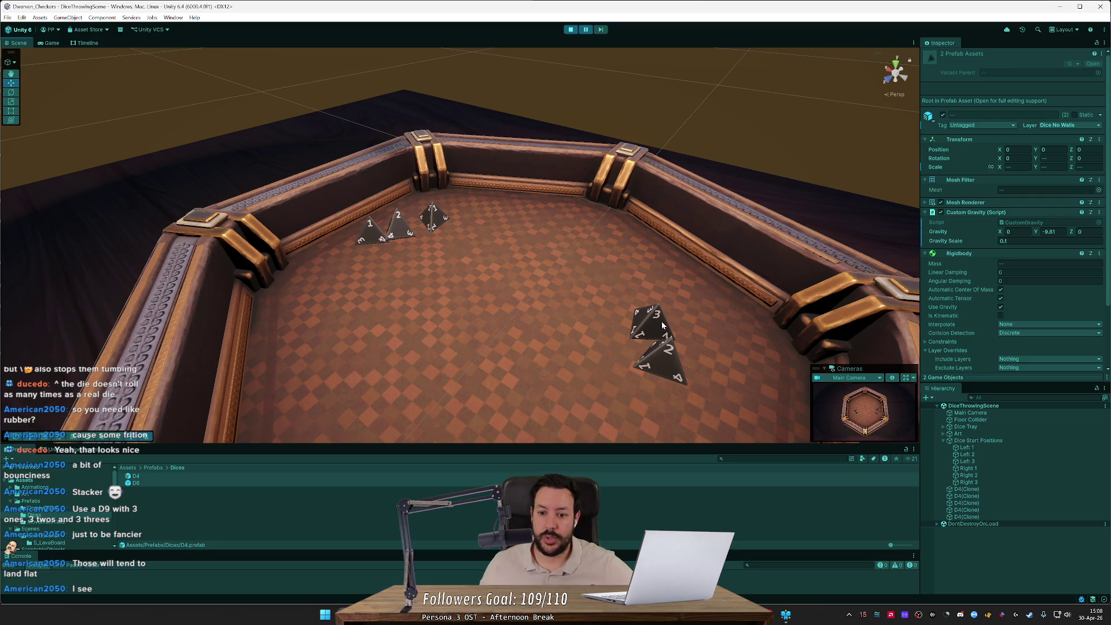
# - Return to the Game view and nudge the upper stacked D4 die off the other
pyautogui.moveTo(663, 316); pyautogui.dragTo(764, 334)
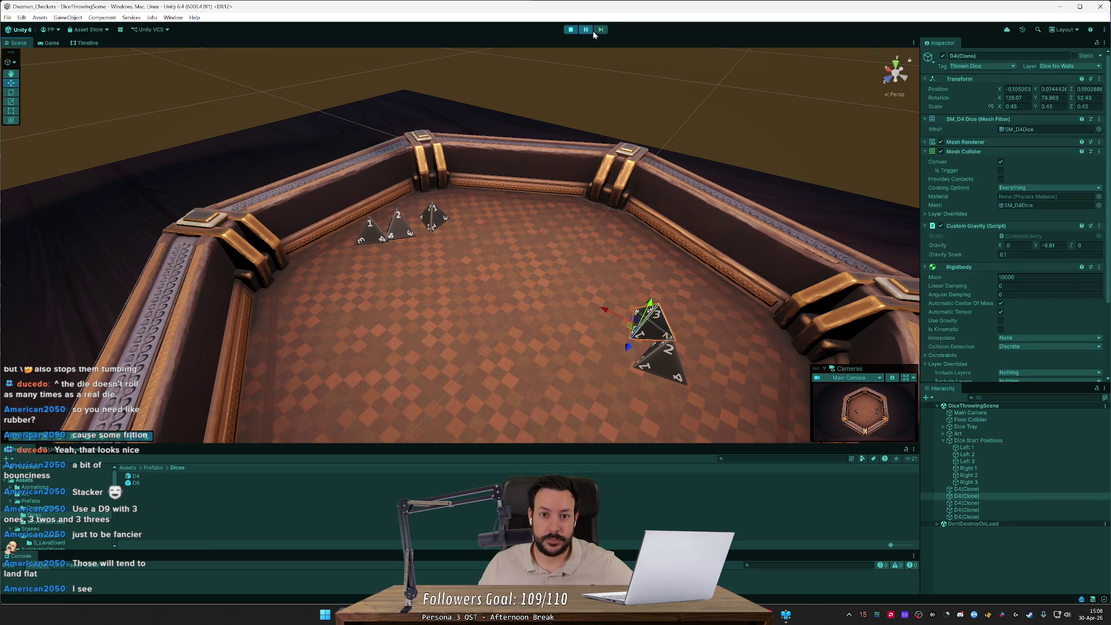
pyautogui.hotkey('ctrl', '2')
pyautogui.moveTo(405, 258)
pyautogui.mouseDown()
pyautogui.moveTo(408, 246)
pyautogui.moveTo(567, 199)
pyautogui.moveTo(503, 176)
pyautogui.moveTo(461, 220)
pyautogui.moveTo(387, 191)
pyautogui.moveTo(359, 220)
pyautogui.moveTo(442, 159)
pyautogui.moveTo(600, 195)
pyautogui.moveTo(479, 168)
pyautogui.moveTo(407, 228)
pyautogui.mouseUp()
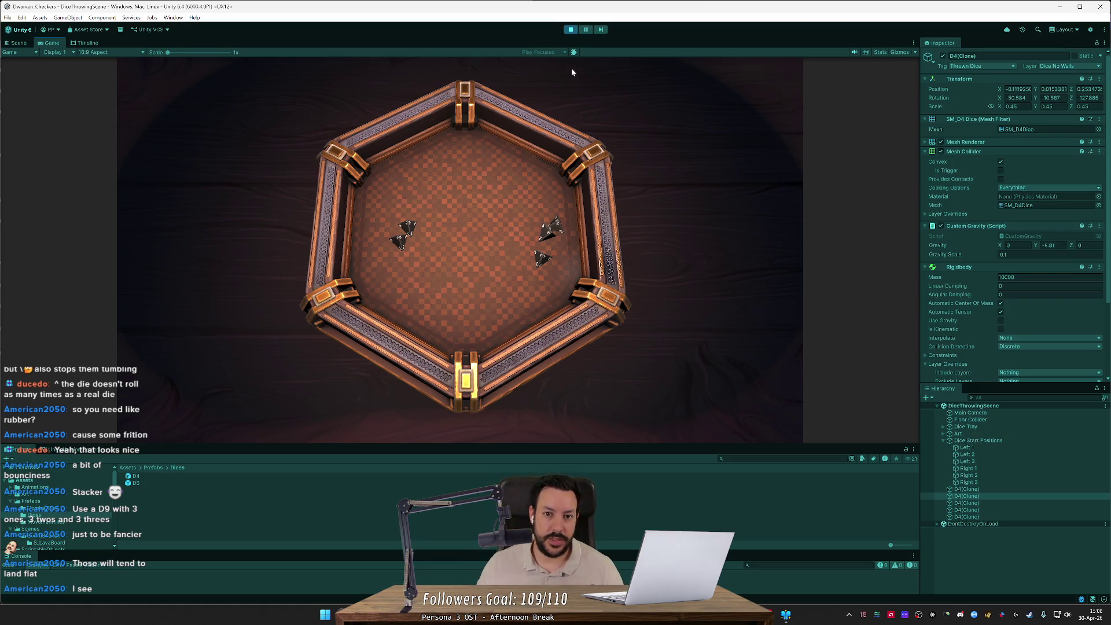
# - Throw two D6 dice, respawn five D4 dice with key 4, and pause the game
pyautogui.press('space')
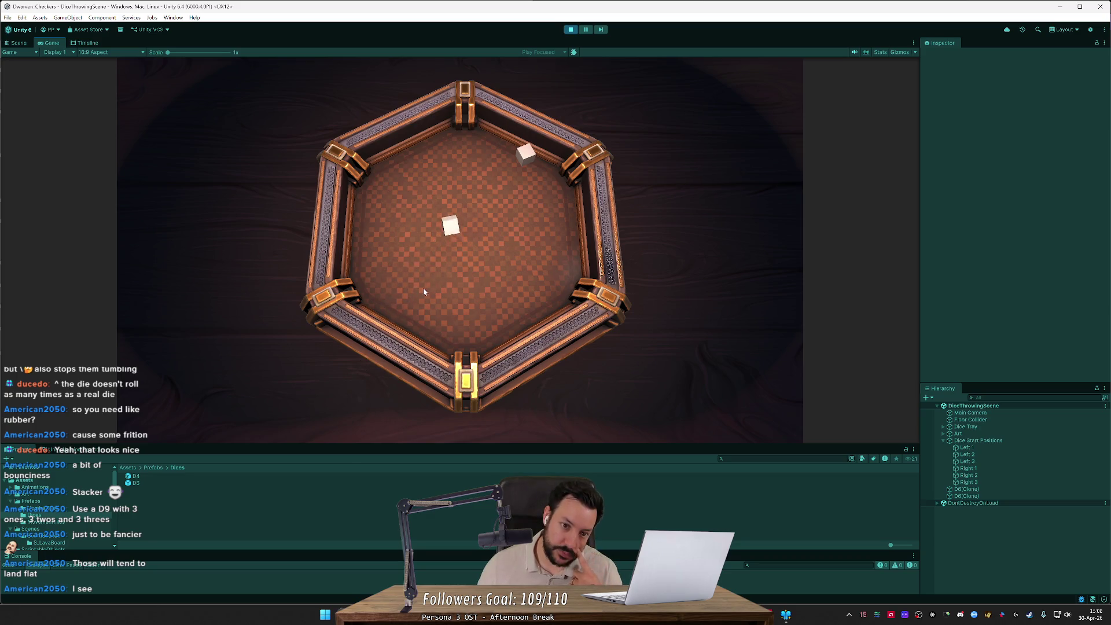
pyautogui.moveTo(519, 165)
pyautogui.mouseDown()
pyautogui.moveTo(487, 265)
pyautogui.moveTo(447, 333)
pyautogui.moveTo(443, 315)
pyautogui.mouseUp()
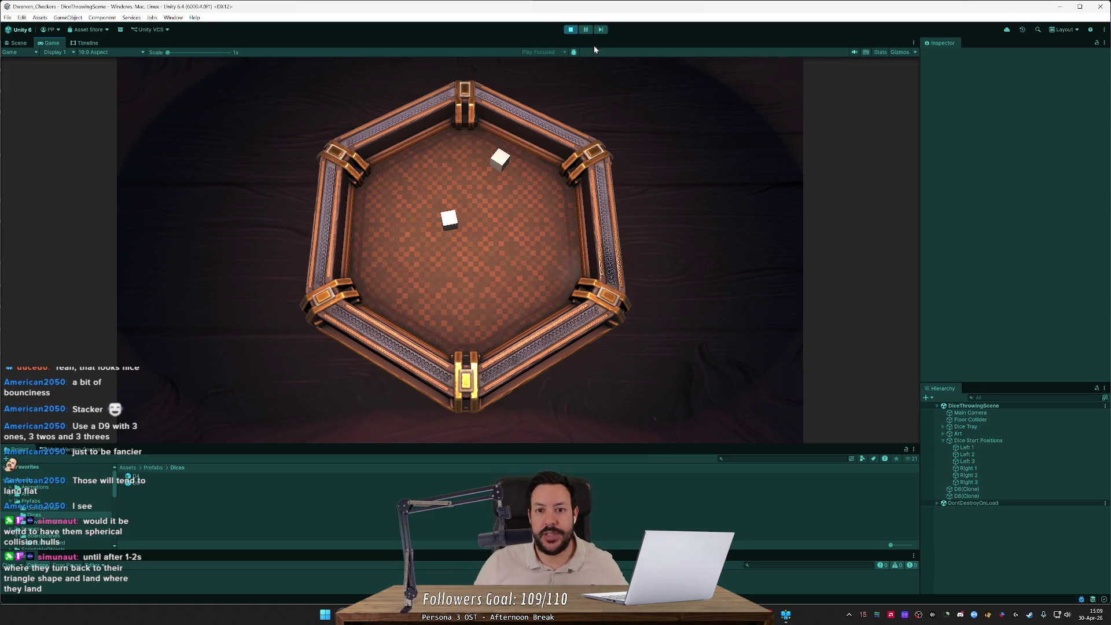
pyautogui.press('4')
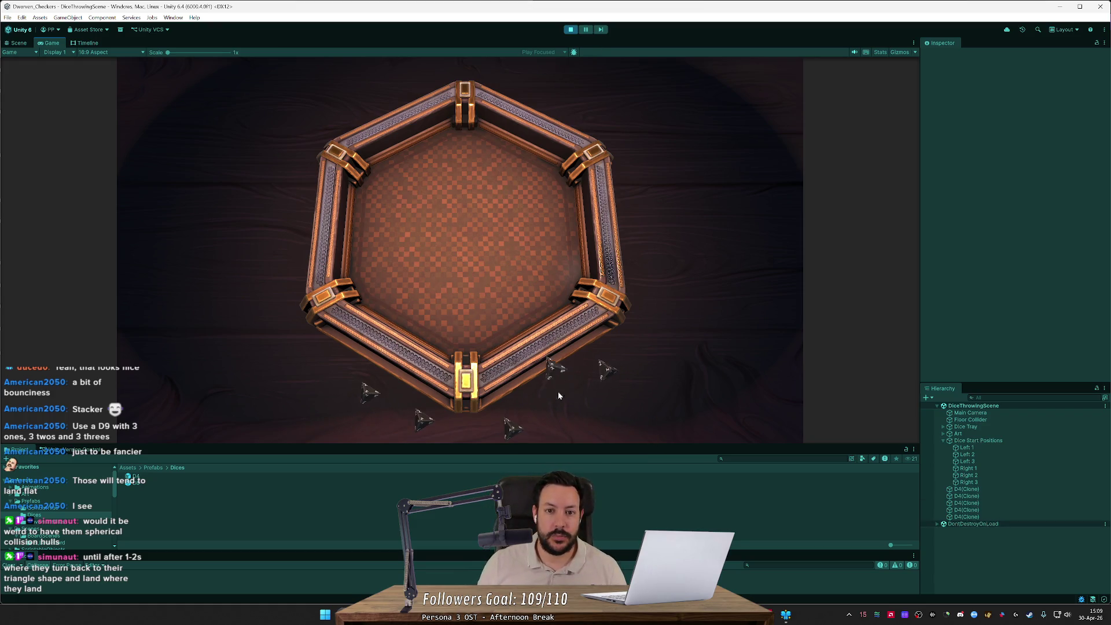
pyautogui.click(585, 30)
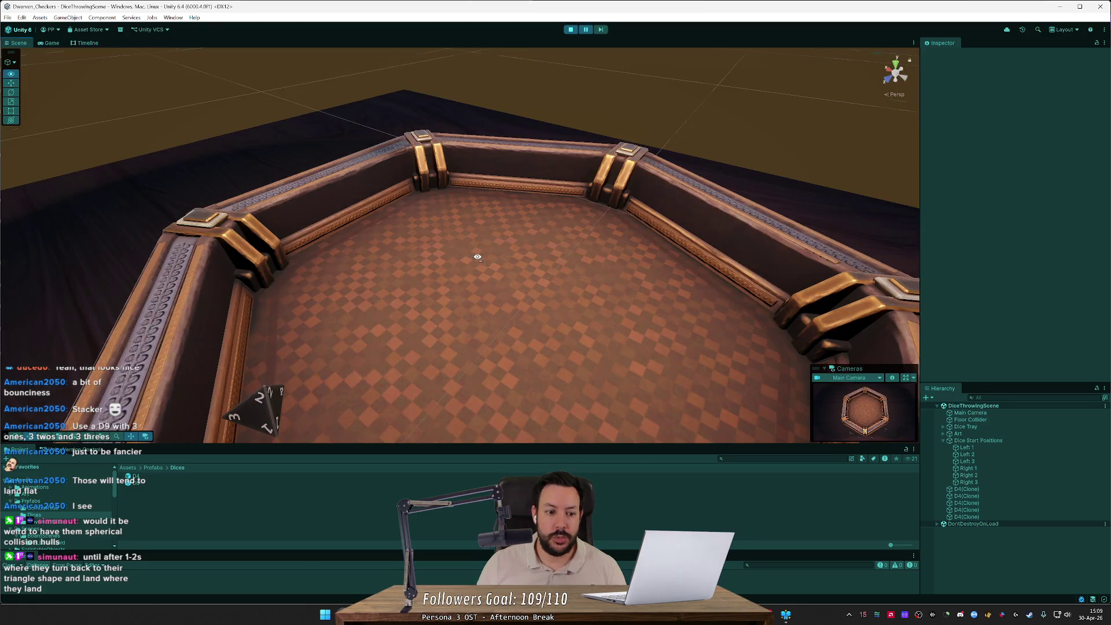
# - Select a landed D4 die and rotate it freely with the Rotate tool (E)
pyautogui.click(359, 334)
pyautogui.moveTo(360, 334)
pyautogui.mouseDown()
pyautogui.moveTo(375, 236)
pyautogui.moveTo(404, 231)
pyautogui.mouseUp()
pyautogui.press('e')
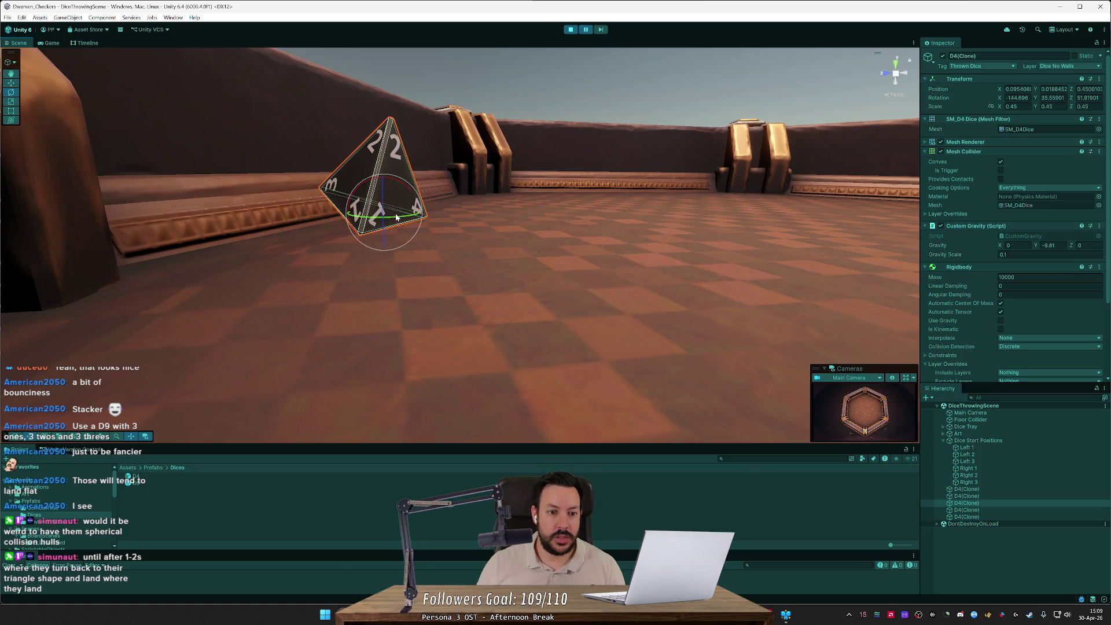
pyautogui.moveTo(405, 190); pyautogui.dragTo(446, 243)
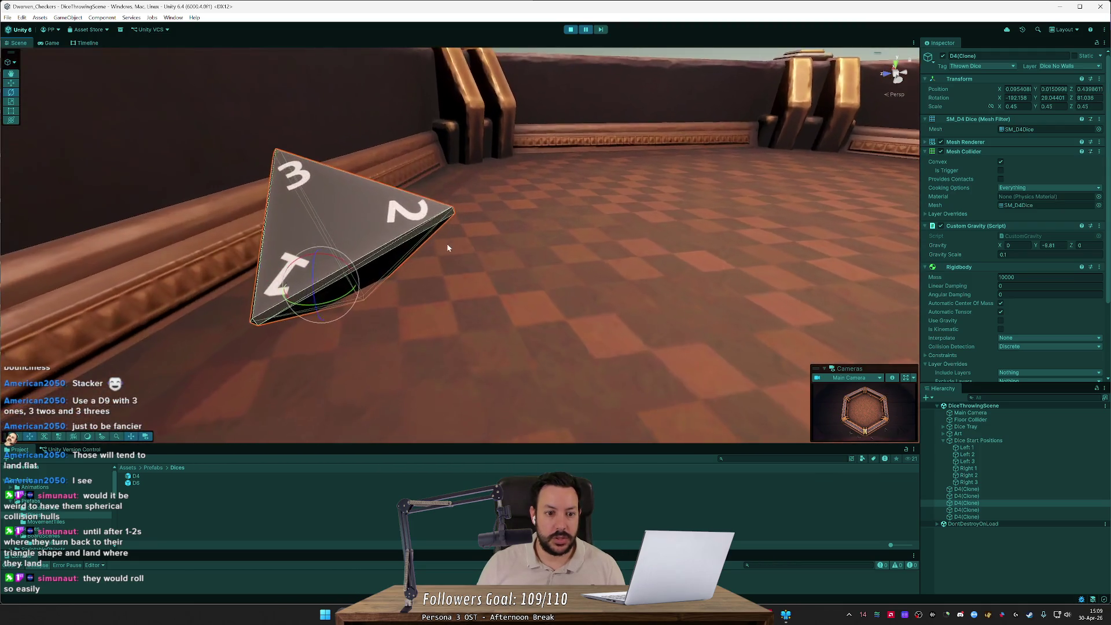
pyautogui.moveTo(341, 266)
pyautogui.mouseDown()
pyautogui.moveTo(301, 269)
pyautogui.moveTo(312, 280)
pyautogui.moveTo(294, 322)
pyautogui.moveTo(307, 231)
pyautogui.mouseUp()
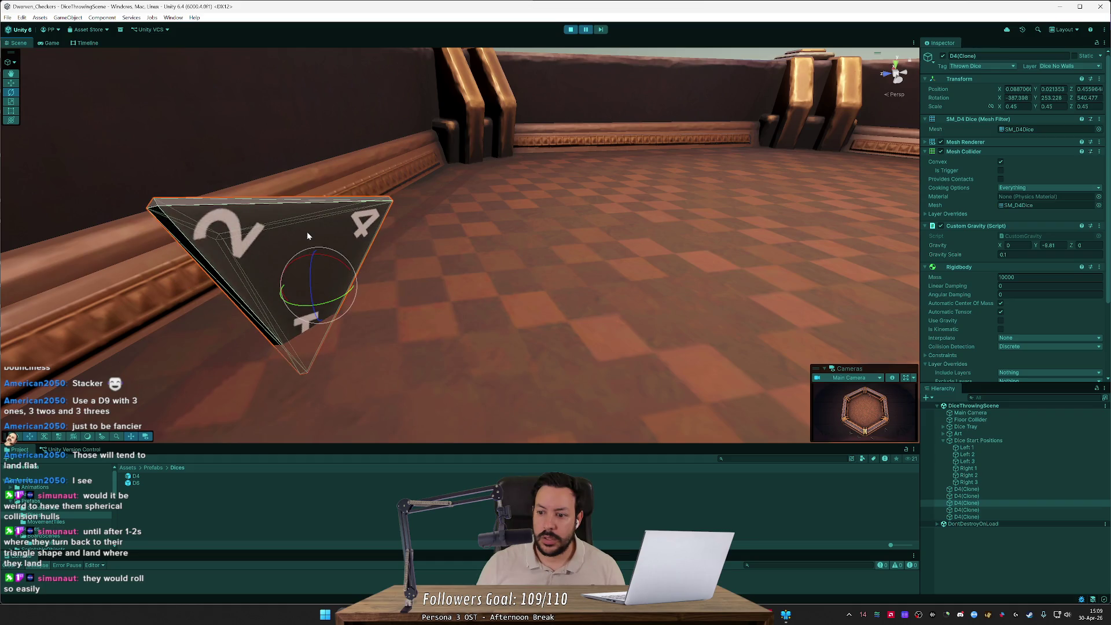
# - Select the D4(Clone) objects in the Hierarchy and frame one die up close
pyautogui.click(965, 489)
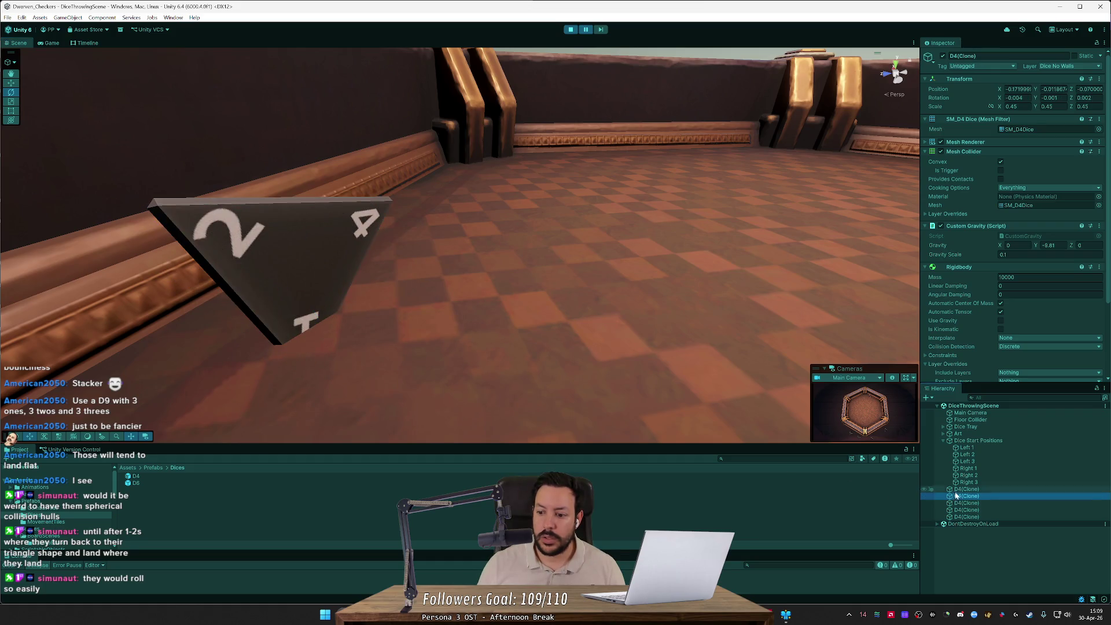
pyautogui.click(960, 495)
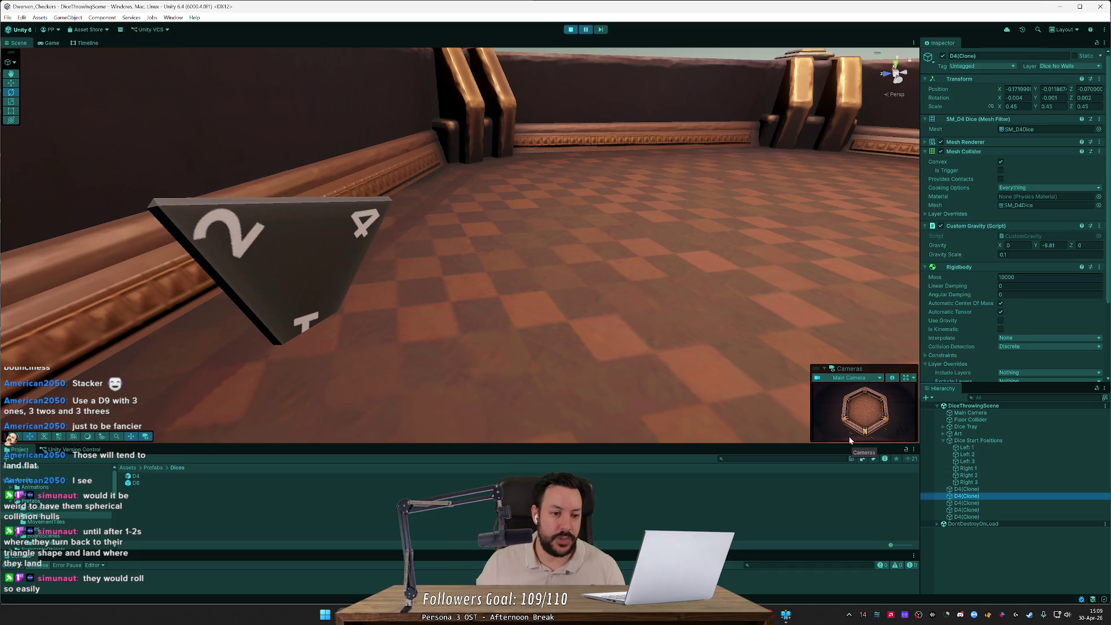
pyautogui.moveTo(408, 342)
pyautogui.mouseDown()
pyautogui.moveTo(395, 306)
pyautogui.moveTo(324, 342)
pyautogui.mouseUp()
pyautogui.scroll(-5, 396, 307)
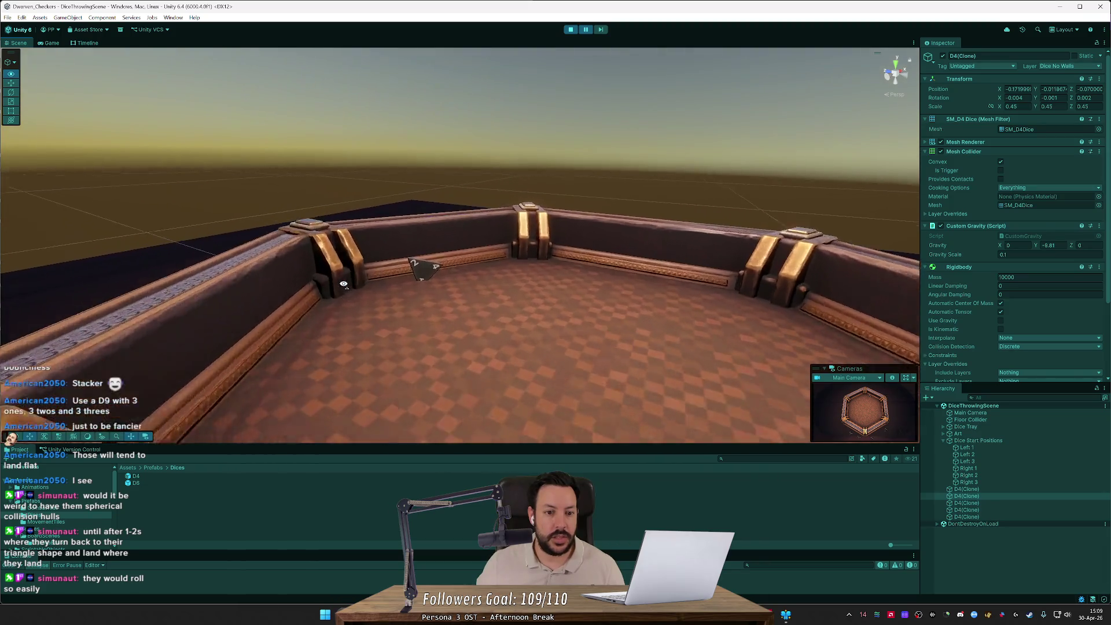
pyautogui.scroll(5, 323, 341)
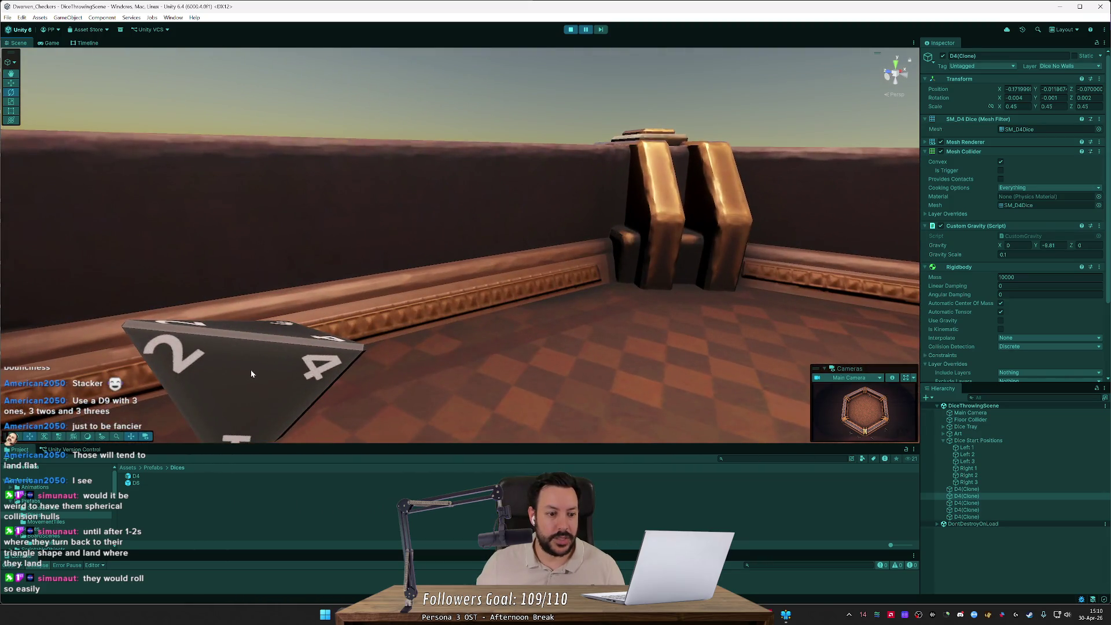
pyautogui.moveTo(251, 373)
pyautogui.mouseDown()
pyautogui.moveTo(392, 398)
pyautogui.moveTo(417, 340)
pyautogui.mouseUp()
pyautogui.click(966, 489)
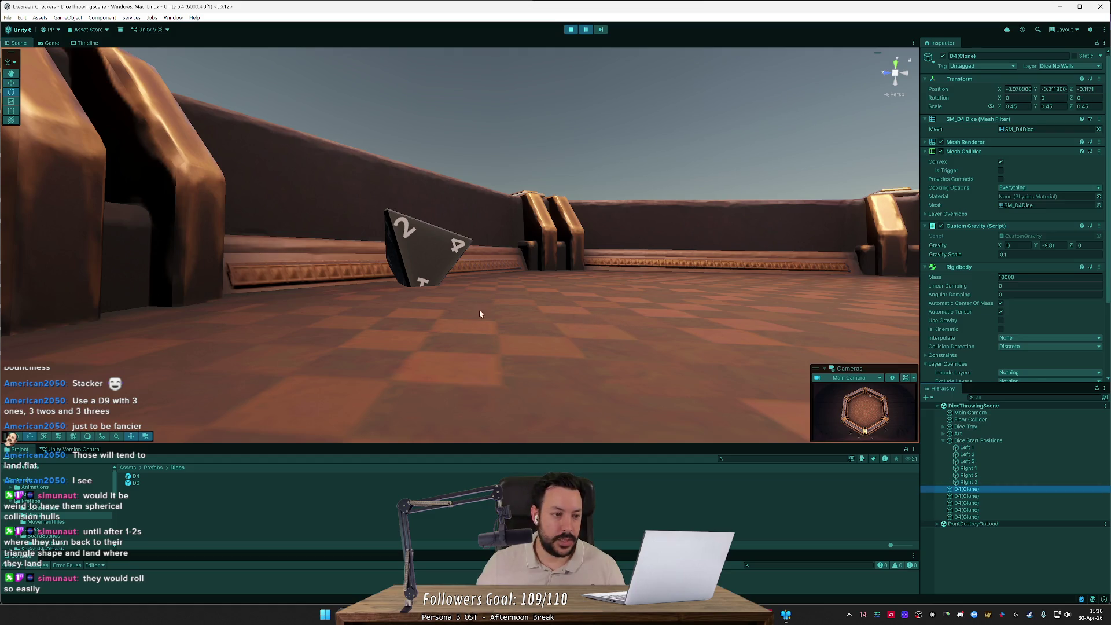
pyautogui.scroll(4, 374, 172)
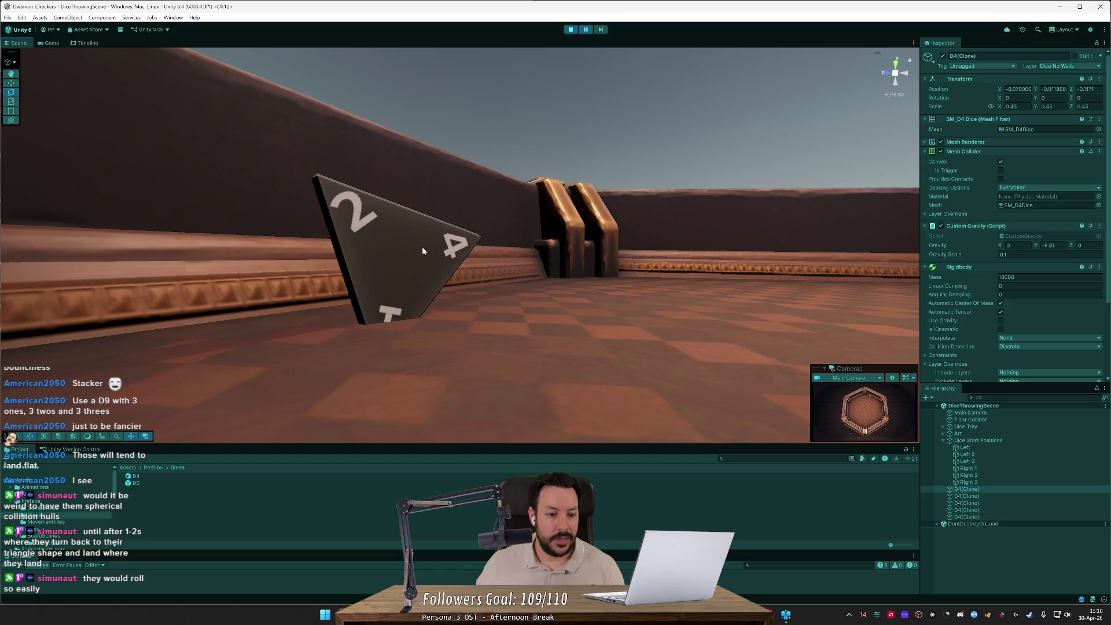
# - Select the D4 die in the scene and spin it around one axis
pyautogui.click(419, 266)
pyautogui.moveTo(418, 266)
pyautogui.mouseDown()
pyautogui.moveTo(454, 268)
pyautogui.moveTo(379, 265)
pyautogui.moveTo(393, 272)
pyautogui.moveTo(416, 242)
pyautogui.moveTo(409, 272)
pyautogui.moveTo(369, 283)
pyautogui.moveTo(422, 265)
pyautogui.moveTo(431, 280)
pyautogui.mouseUp()
pyautogui.scroll(-2, 379, 265)
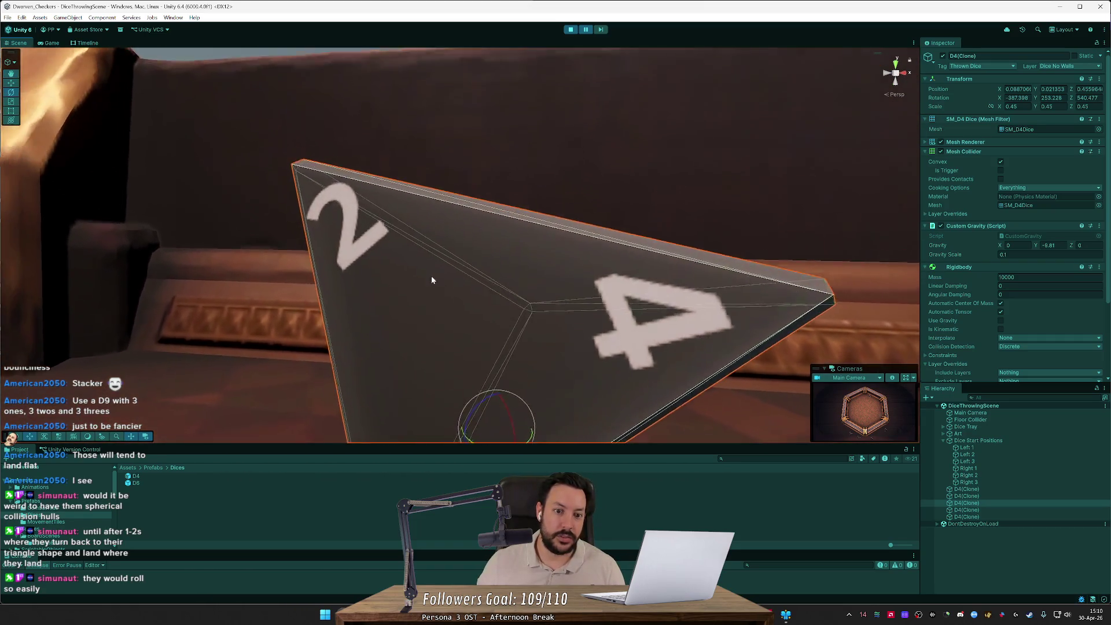
pyautogui.scroll(-2, 497, 359)
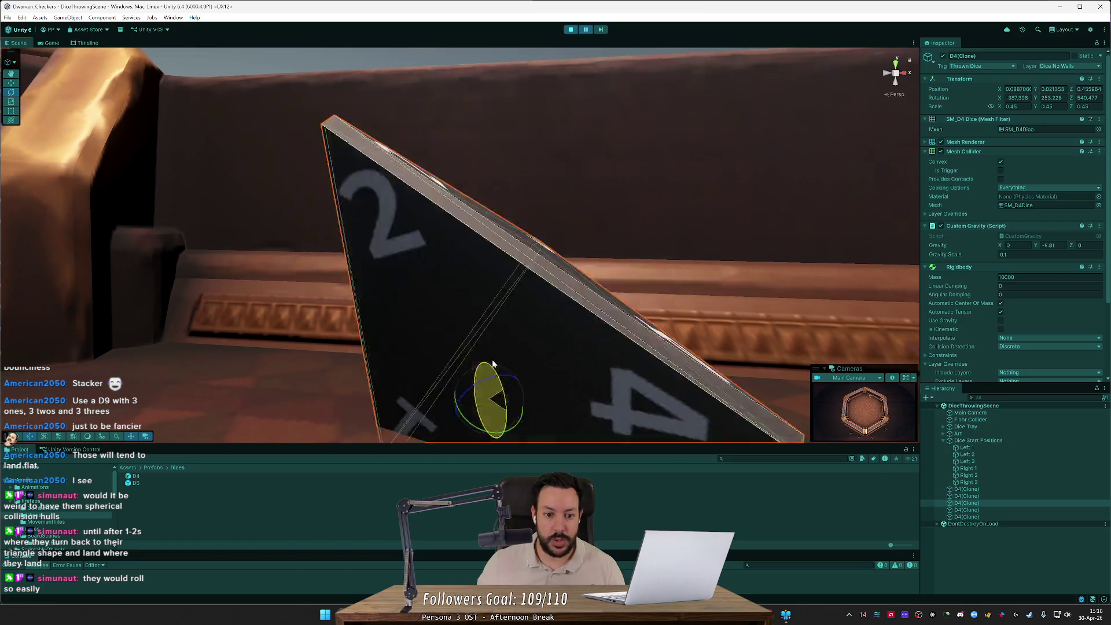
pyautogui.moveTo(493, 363)
pyautogui.mouseDown()
pyautogui.moveTo(501, 404)
pyautogui.moveTo(468, 260)
pyautogui.moveTo(736, 285)
pyautogui.moveTo(692, 275)
pyautogui.moveTo(649, 289)
pyautogui.moveTo(453, 288)
pyautogui.moveTo(454, 228)
pyautogui.moveTo(461, 260)
pyautogui.moveTo(520, 263)
pyautogui.moveTo(457, 265)
pyautogui.mouseUp()
# - View the die from new angles, reselect and turn it again, then stop Play mode
pyautogui.press('e')
pyautogui.press('r')
pyautogui.press('w')
pyautogui.scroll(-8, 457, 265)
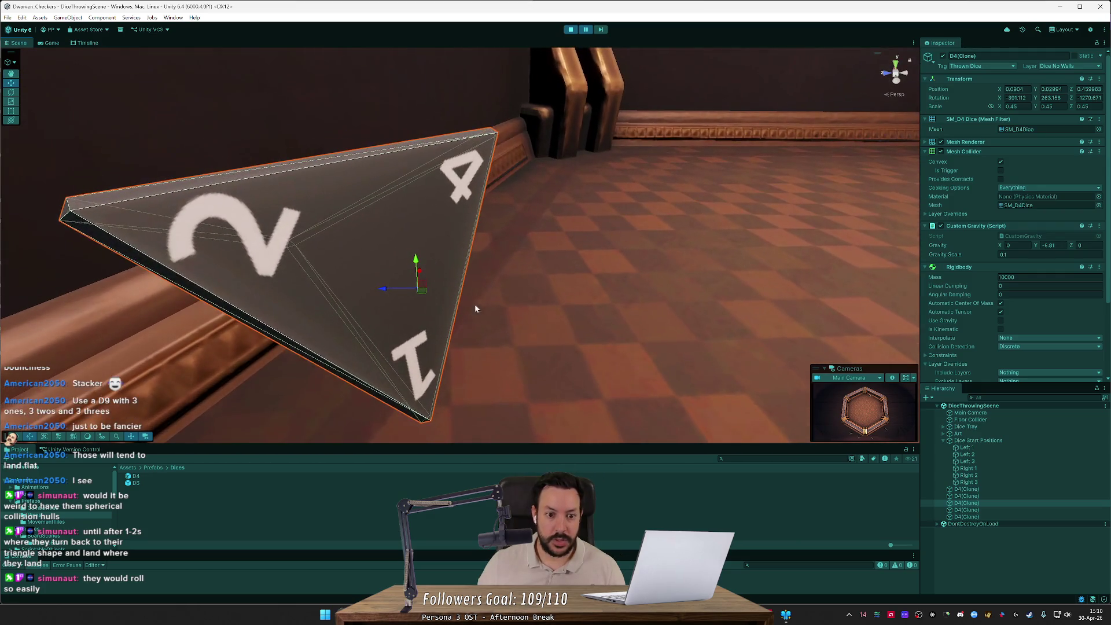
pyautogui.moveTo(475, 309)
pyautogui.keyDown('alt'); pyautogui.mouseDown()
pyautogui.moveTo(666, 288)
pyautogui.moveTo(614, 229)
pyautogui.mouseUp(); pyautogui.keyUp('alt')
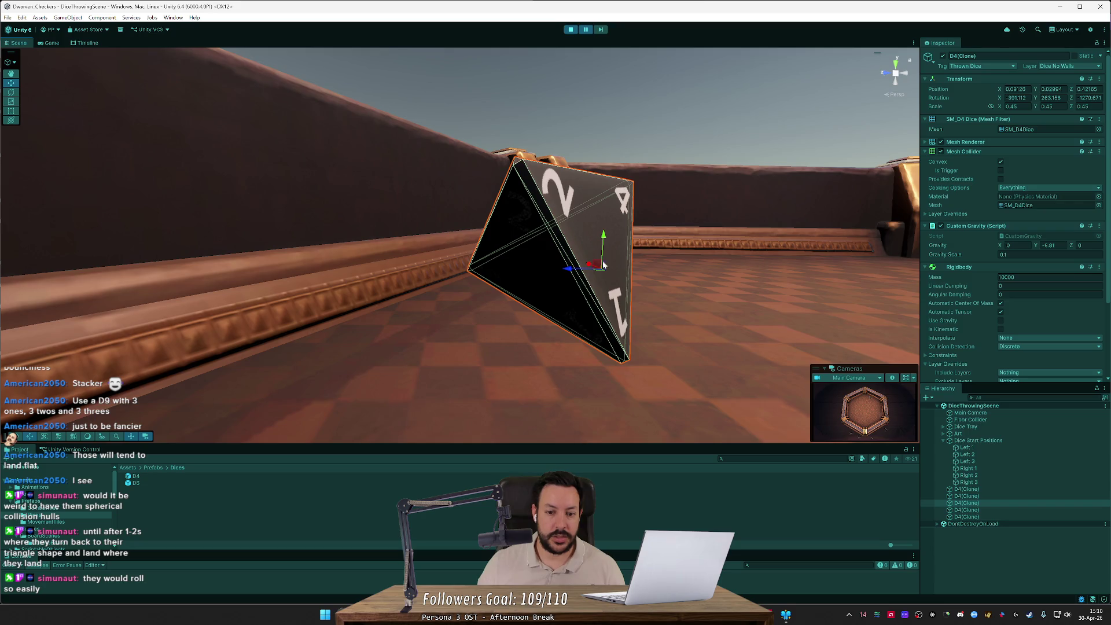
pyautogui.moveTo(654, 237)
pyautogui.mouseDown()
pyautogui.moveTo(702, 241)
pyautogui.moveTo(640, 312)
pyautogui.moveTo(583, 236)
pyautogui.moveTo(515, 255)
pyautogui.mouseUp()
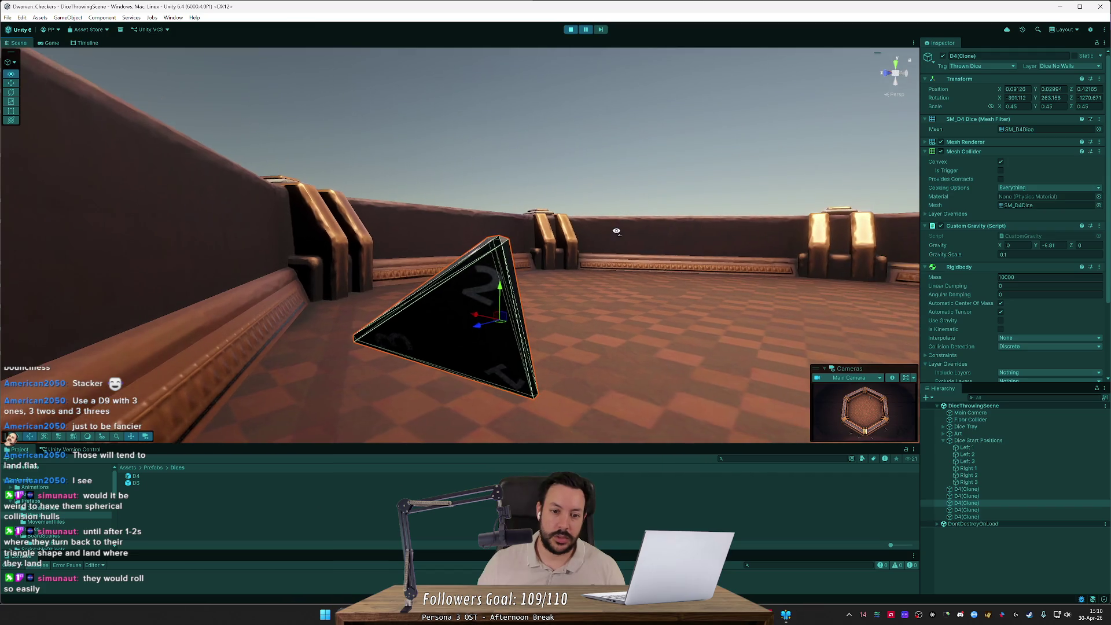
pyautogui.click(513, 255)
pyautogui.click(510, 265)
pyautogui.press('e')
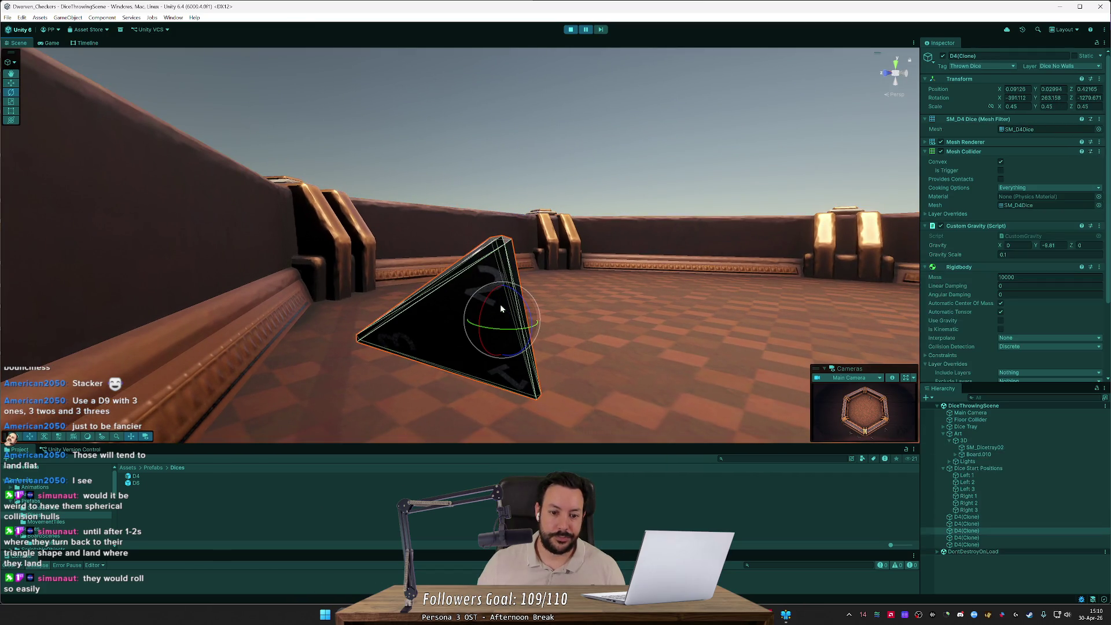
pyautogui.moveTo(486, 295)
pyautogui.mouseDown()
pyautogui.moveTo(519, 299)
pyautogui.moveTo(518, 272)
pyautogui.mouseUp()
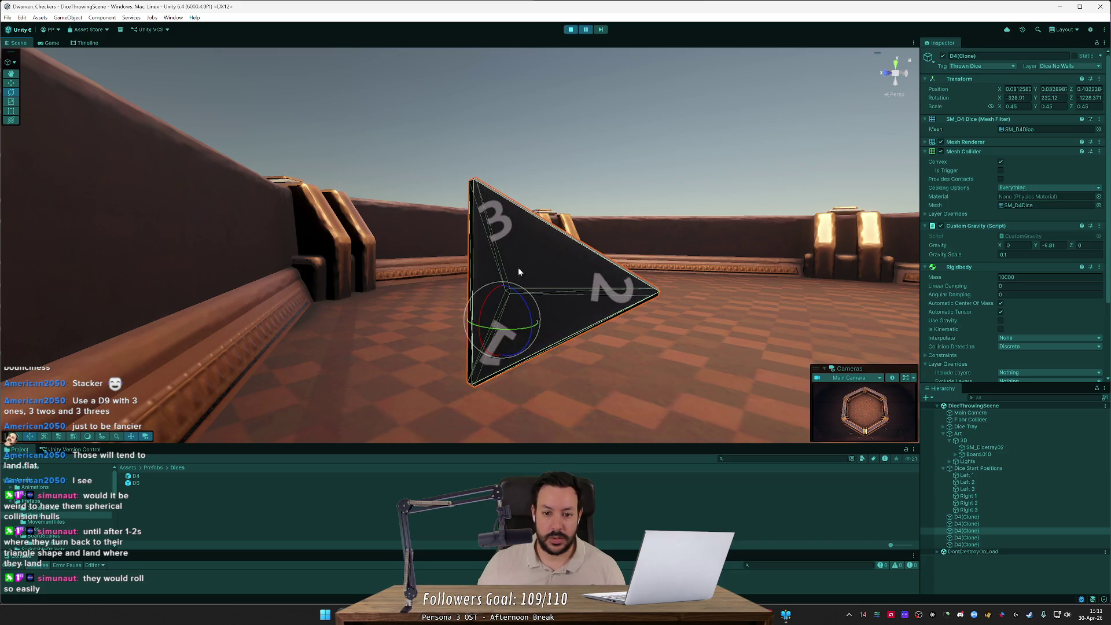
pyautogui.click(571, 30)
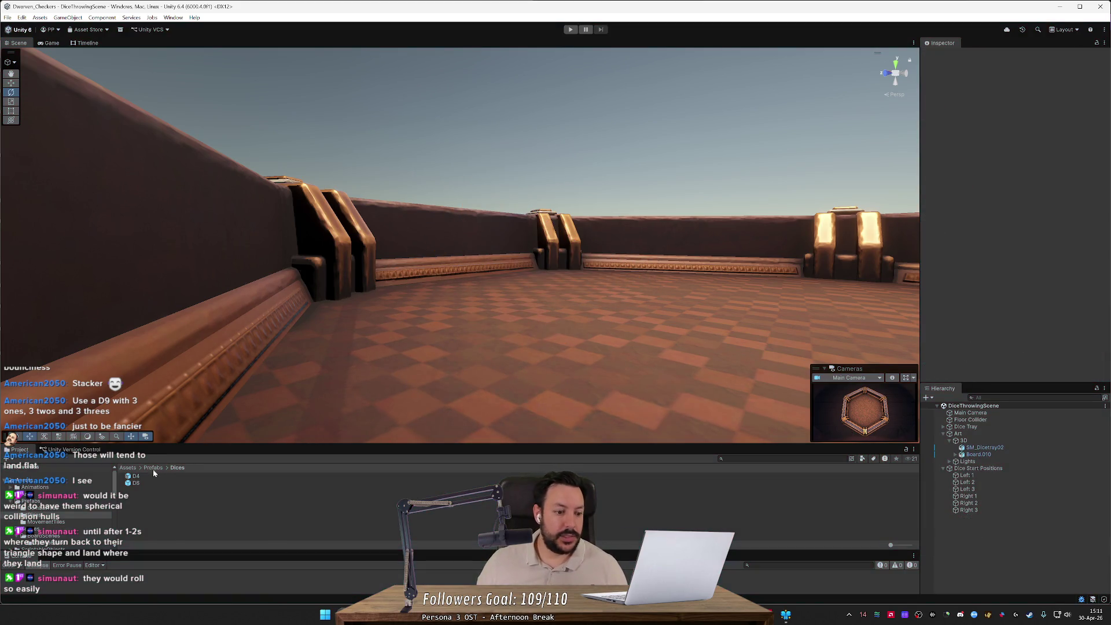
# - Open the D4 prefab in Prefab Mode and orbit and zoom around the tetrahedron
pyautogui.click(139, 476)
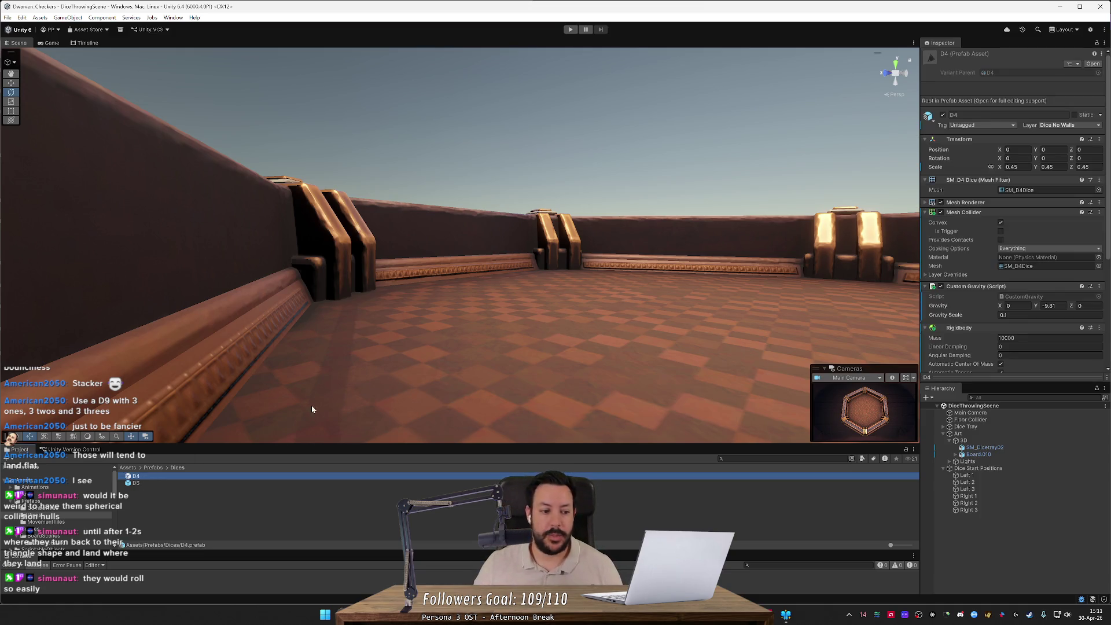
pyautogui.doubleClick(178, 477)
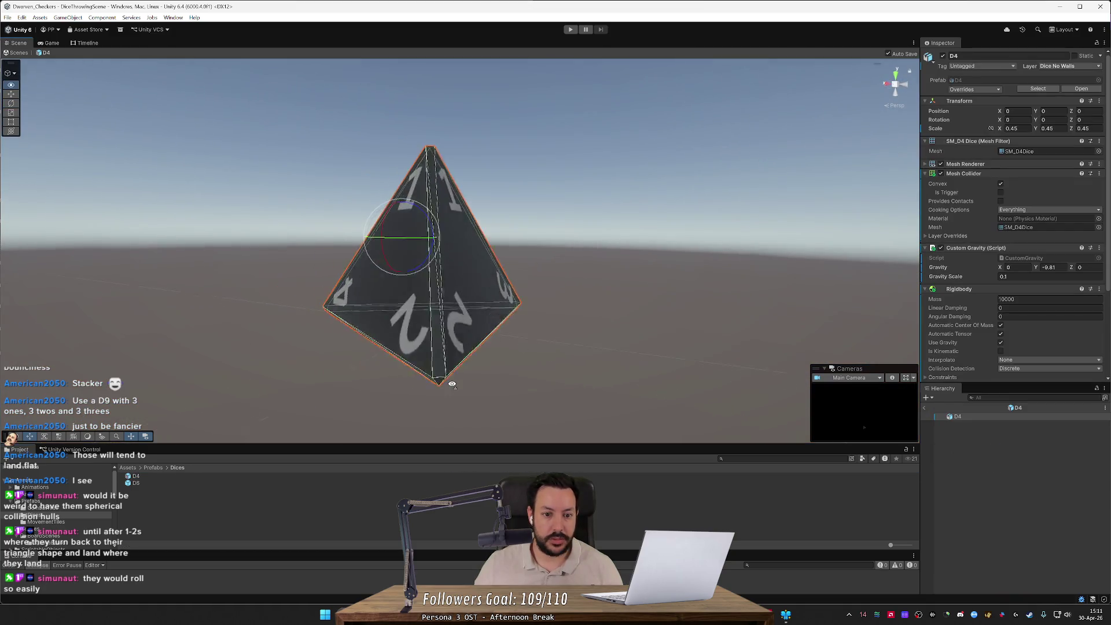
pyautogui.moveTo(526, 366); pyautogui.dragTo(565, 384)
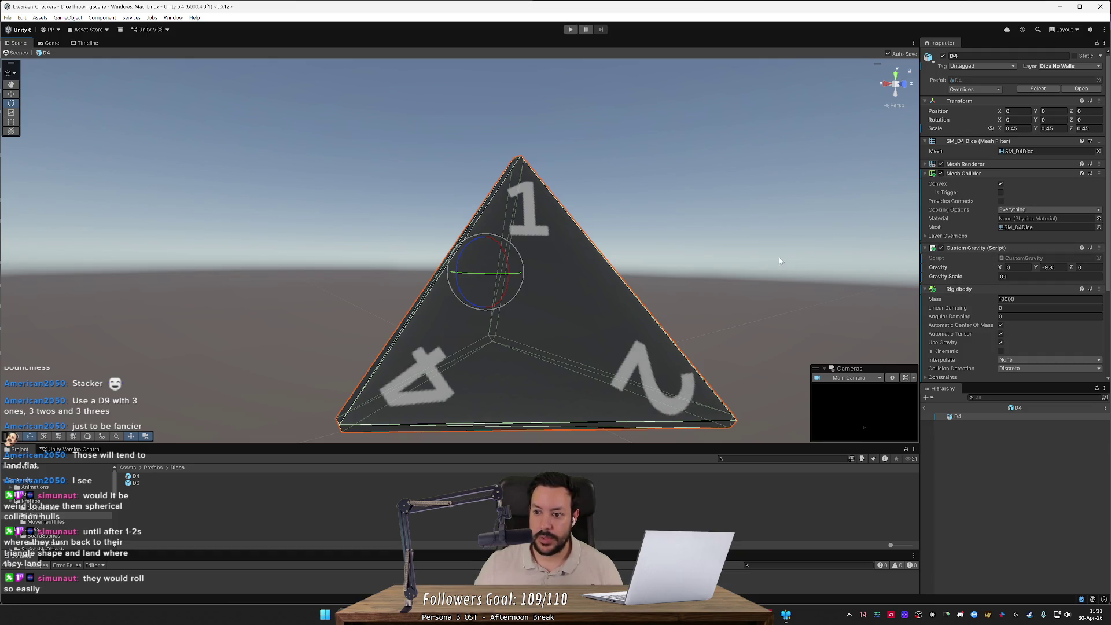
pyautogui.moveTo(778, 261)
pyautogui.mouseDown()
pyautogui.moveTo(793, 289)
pyautogui.moveTo(815, 259)
pyautogui.mouseUp()
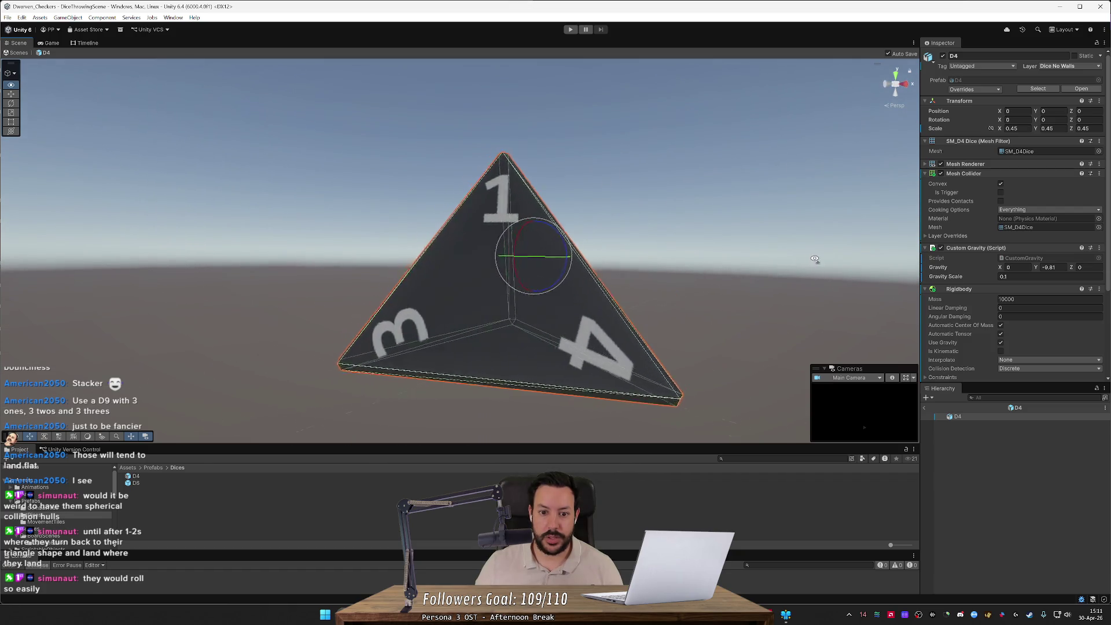
pyautogui.scroll(5, 814, 259)
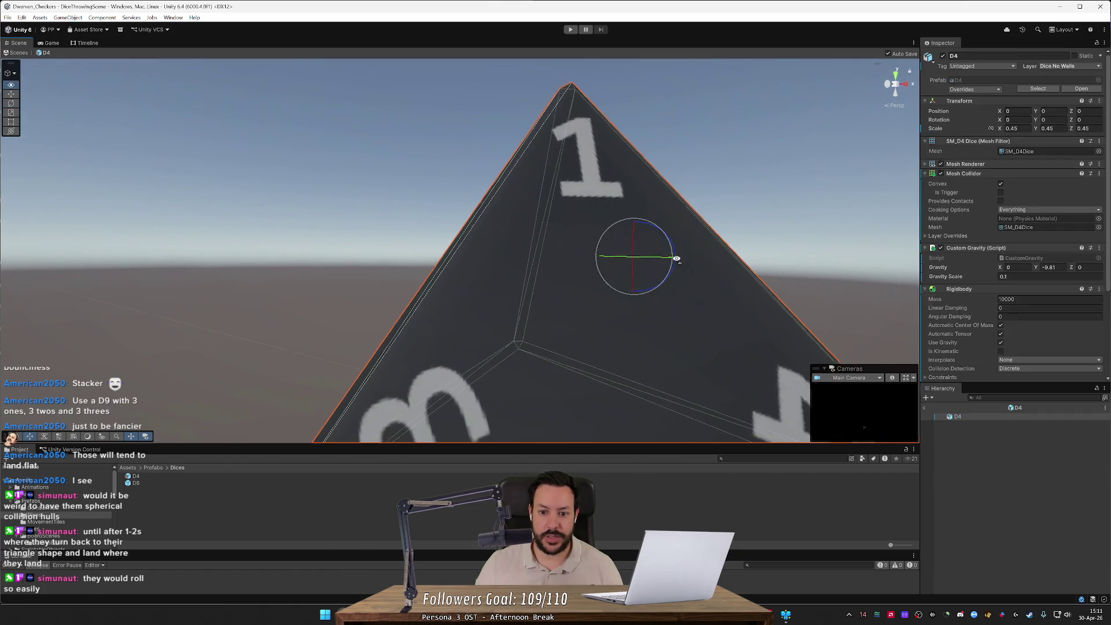
pyautogui.scroll(-5, 676, 258)
pyautogui.scroll(5, 694, 261)
pyautogui.moveTo(723, 263)
pyautogui.mouseDown()
pyautogui.moveTo(825, 265)
pyautogui.moveTo(807, 268)
pyautogui.mouseUp()
pyautogui.moveTo(589, 294); pyautogui.dragTo(583, 295)
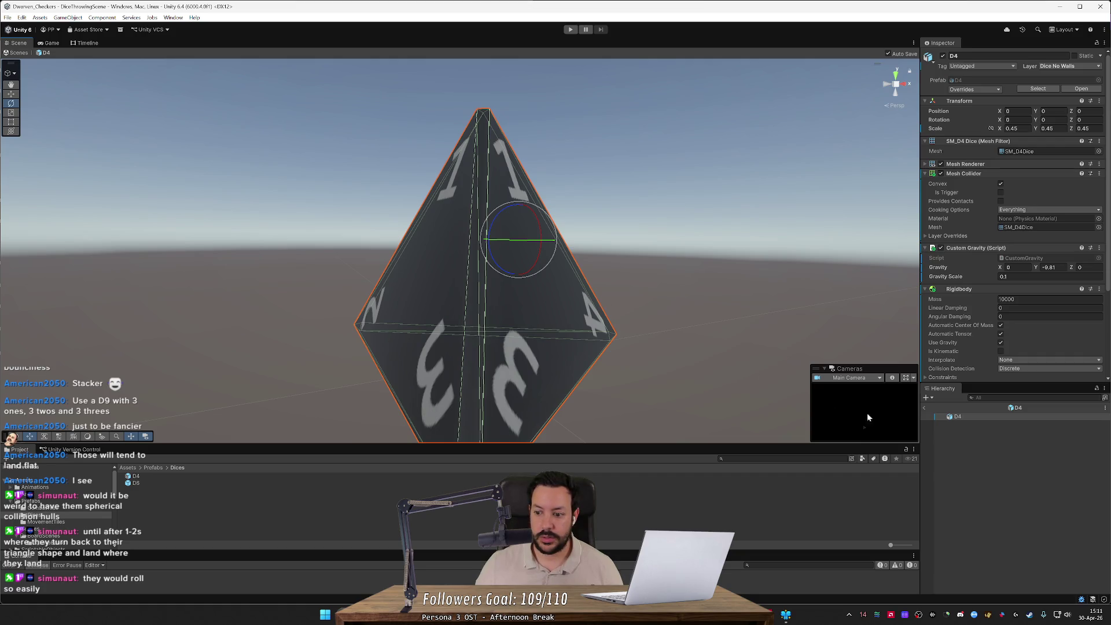
pyautogui.click(974, 439)
pyautogui.rightClick(974, 439)
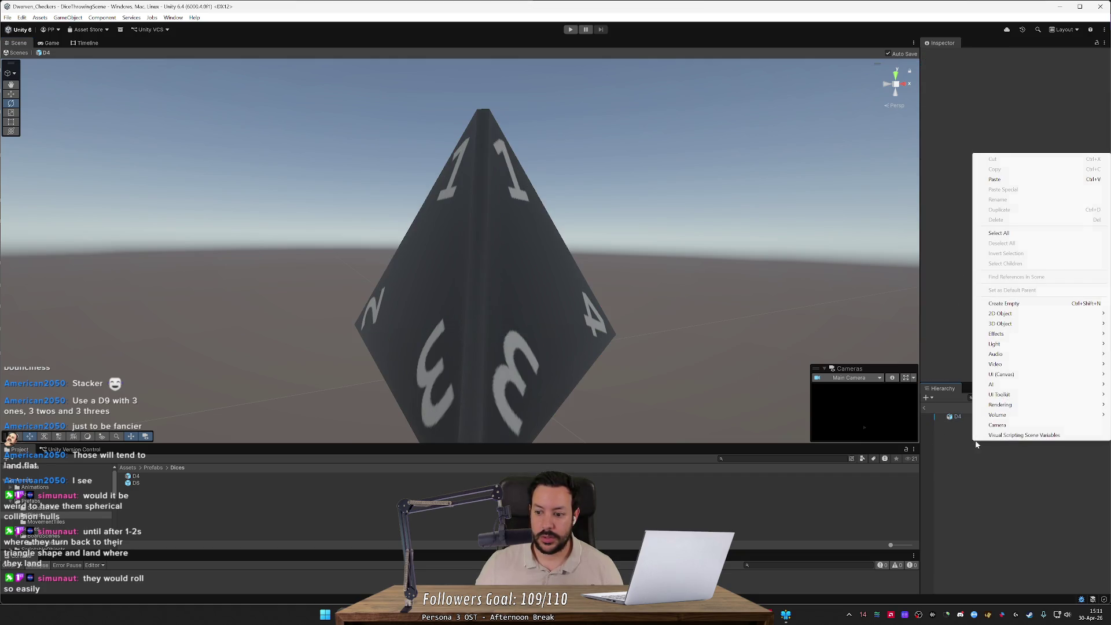
# - Add and delete an empty child, then place a D4 copy as a child of the D4 root
pyautogui.click(1004, 303)
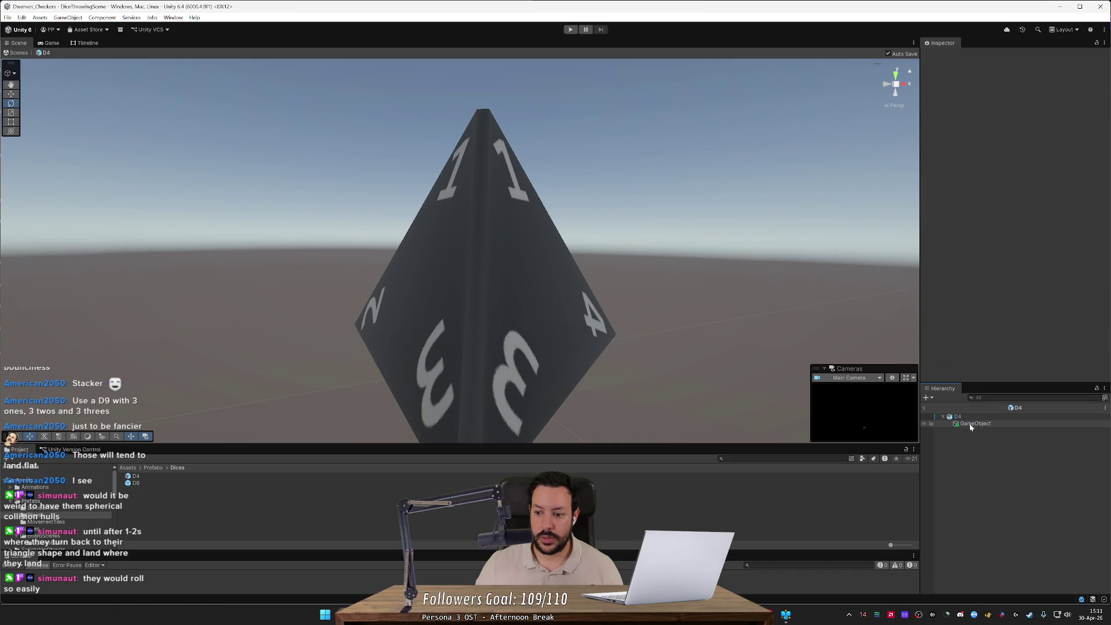
pyautogui.click(969, 417)
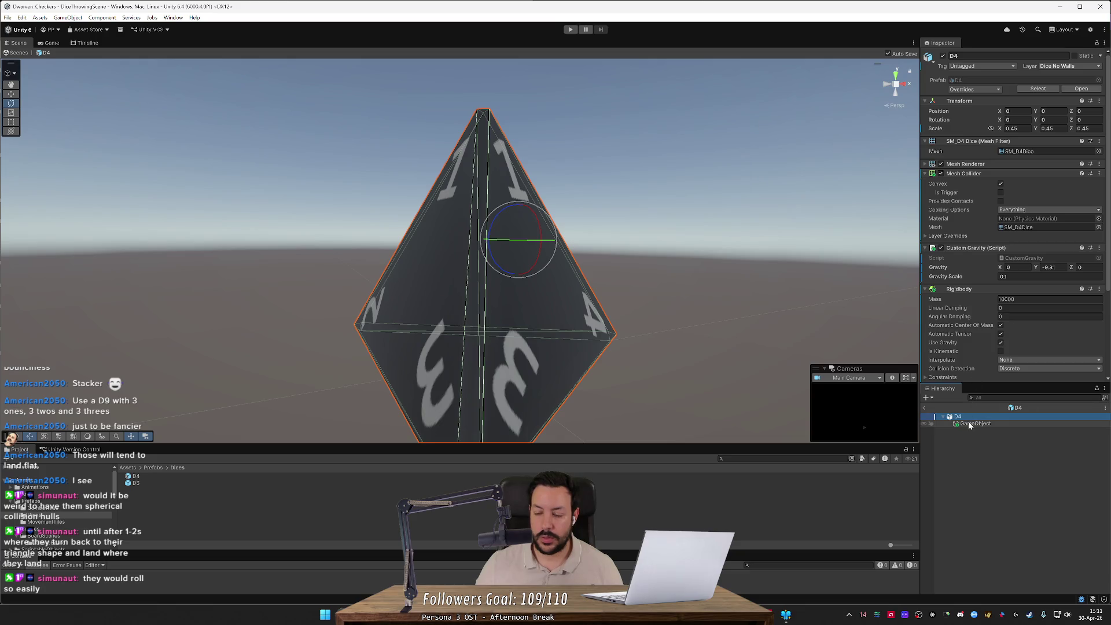
pyautogui.click(970, 423)
pyautogui.press('Delete')
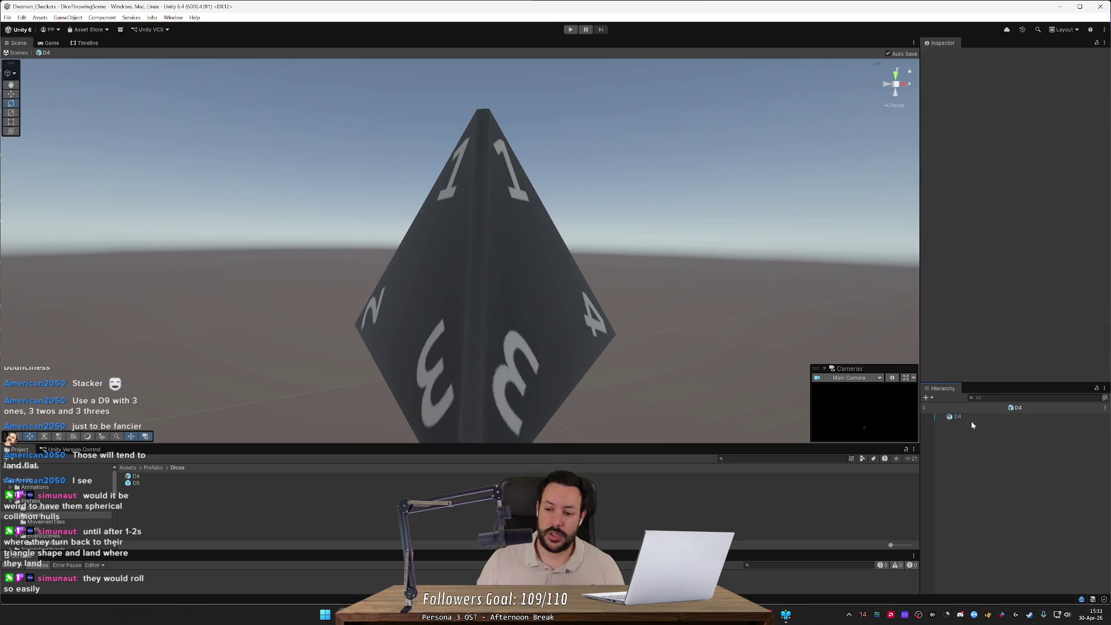
pyautogui.hotkey('ctrl', 'z')
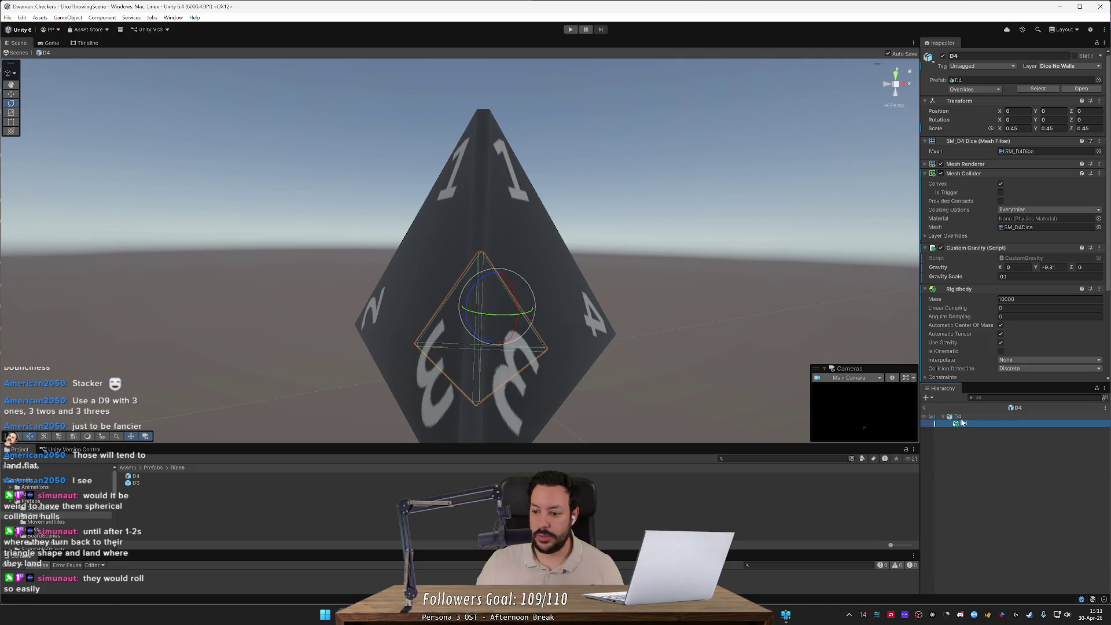
pyautogui.click(969, 416)
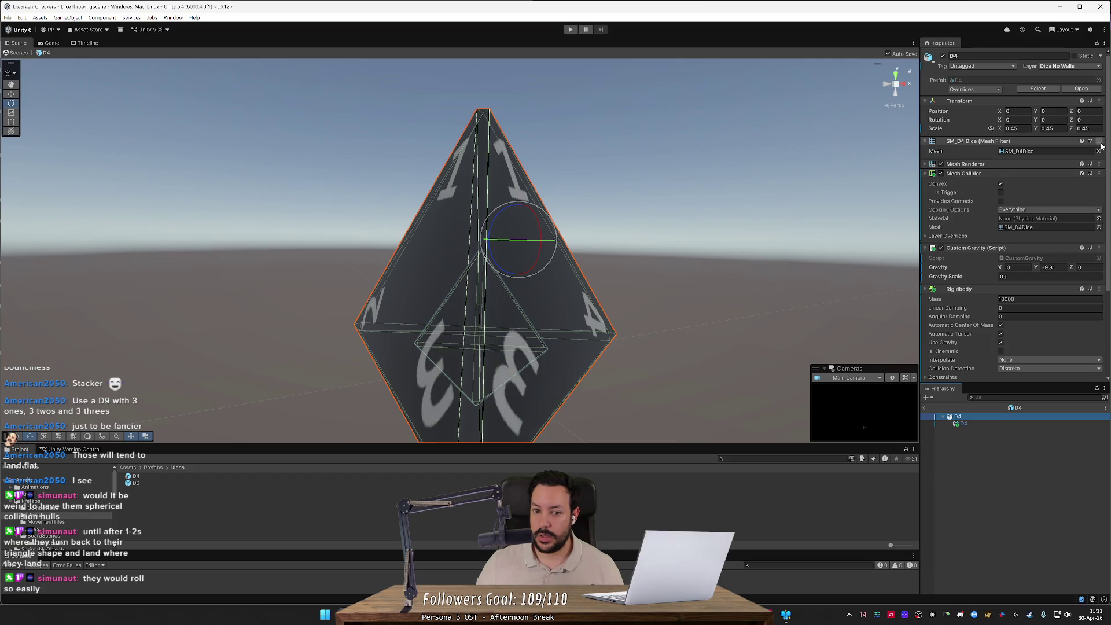
pyautogui.moveTo(807, 224)
pyautogui.mouseDown()
pyautogui.moveTo(984, 216)
pyautogui.moveTo(1069, 227)
pyautogui.moveTo(30, 241)
pyautogui.moveTo(103, 221)
pyautogui.moveTo(446, 251)
pyautogui.moveTo(595, 239)
pyautogui.mouseUp()
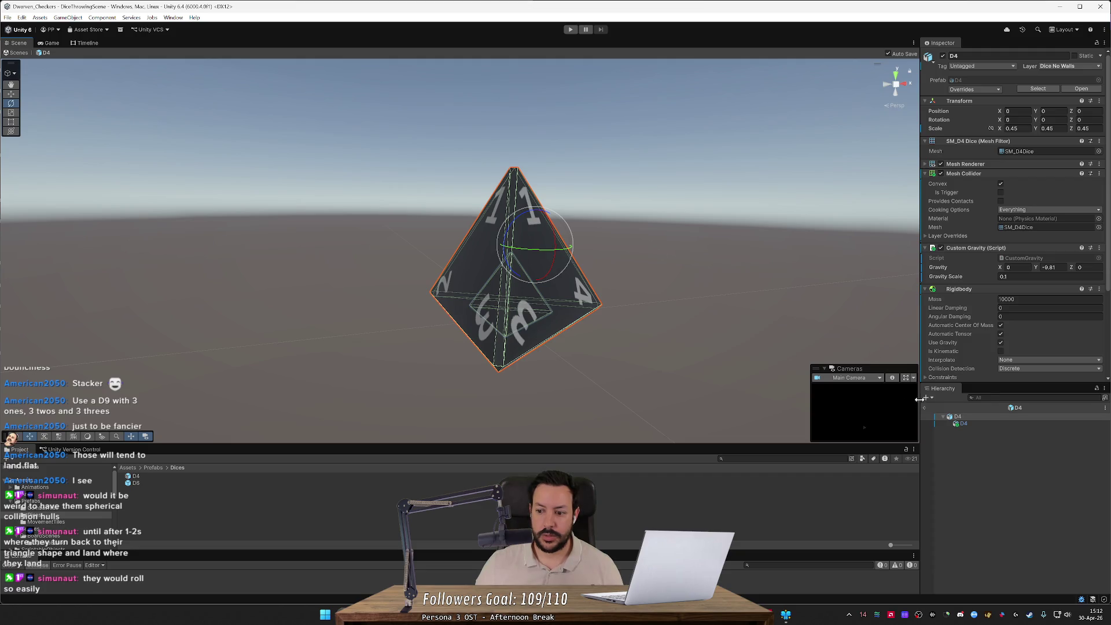
# - Switch off the Mesh Renderer on the parent D4
pyautogui.click(968, 423)
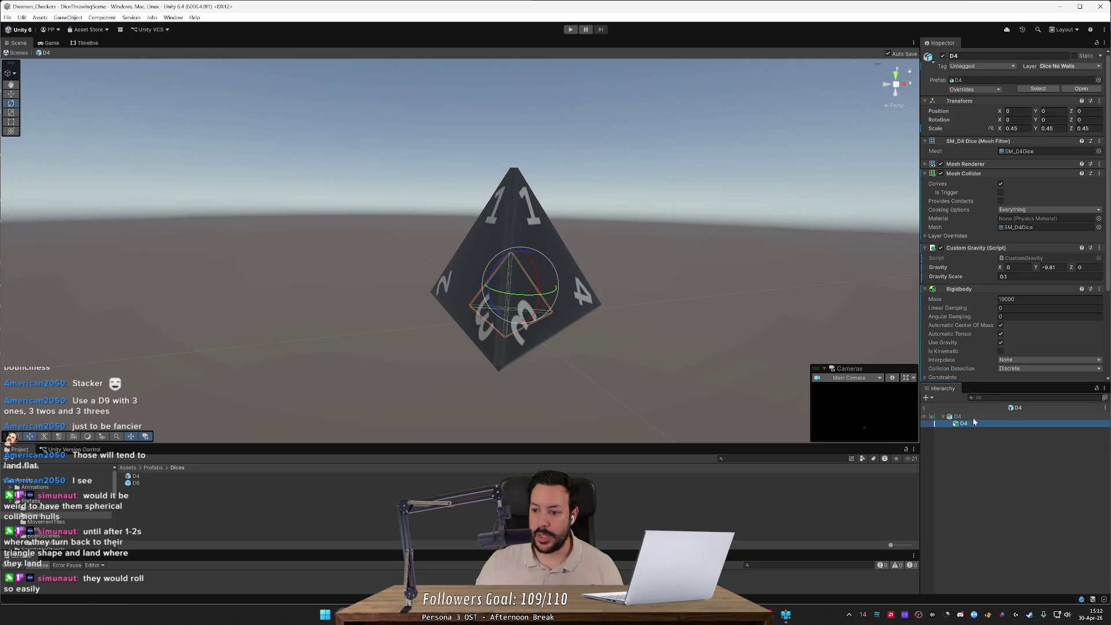
pyautogui.click(960, 417)
pyautogui.click(941, 164)
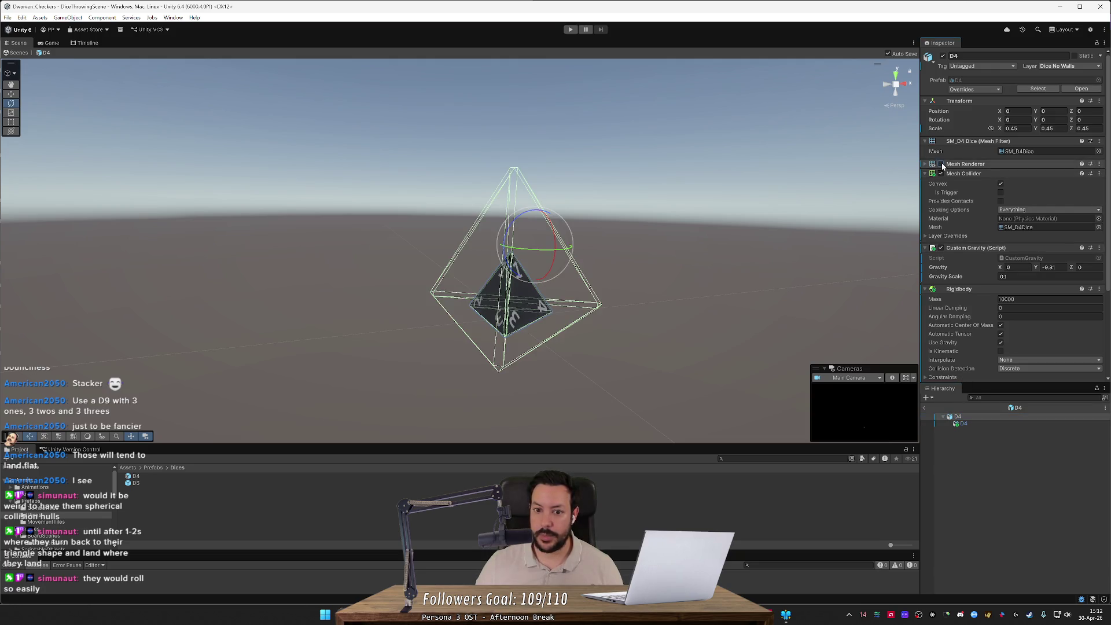
pyautogui.click(977, 424)
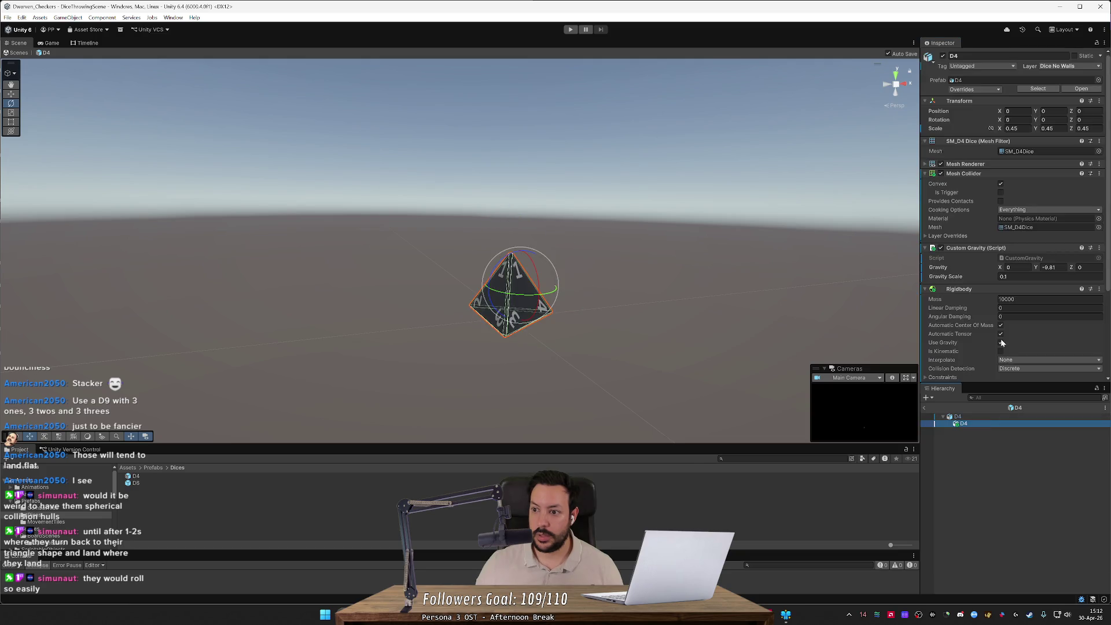
# - Set the child D4's scale to 1, 1, 1
pyautogui.click(1016, 128)
pyautogui.write('1')
pyautogui.press('Tab')
pyautogui.write('1')
pyautogui.press('Tab')
pyautogui.write('1')
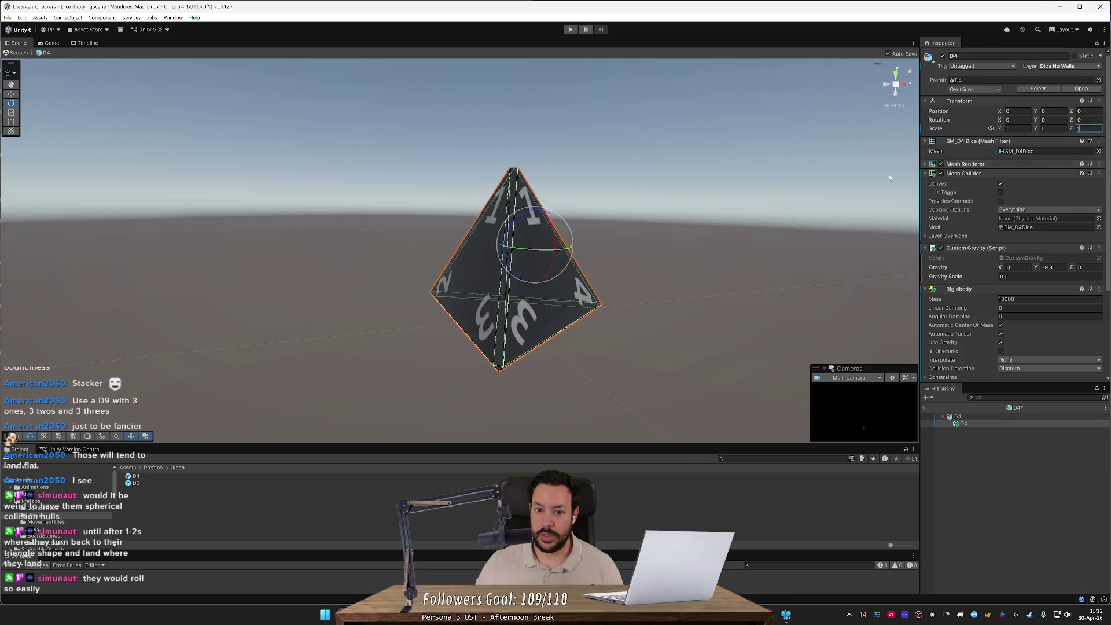
# - Undo and redo the parent D4's mesh rendering changes while orbiting closer to the die
pyautogui.click(974, 417)
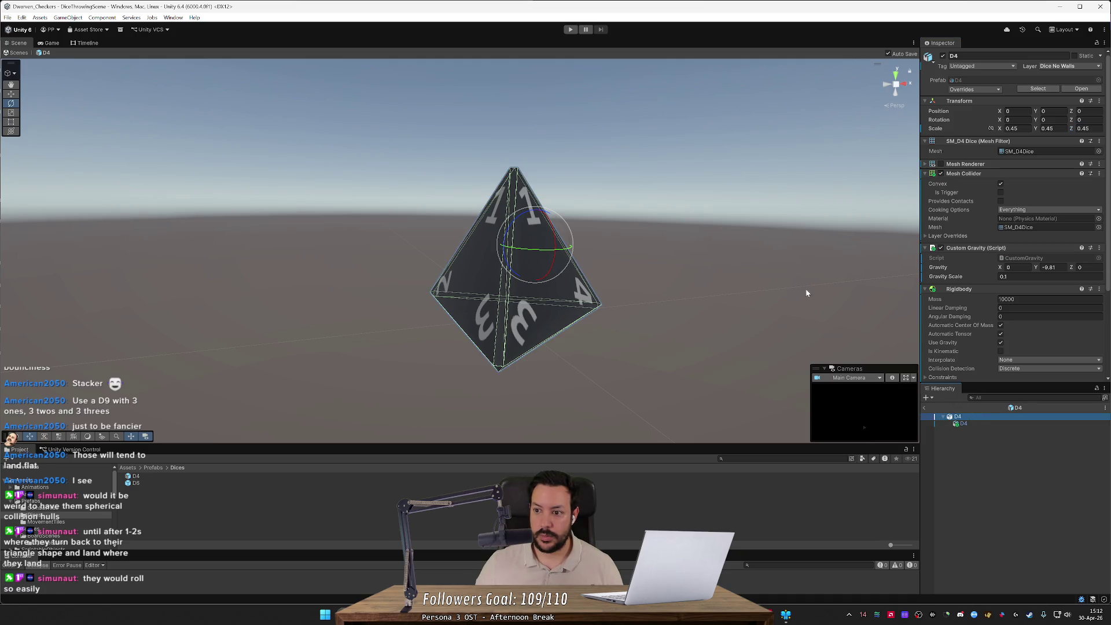
pyautogui.click(941, 165)
pyautogui.hotkey('ctrl', 'z')
pyautogui.hotkey('ctrl', 'z')
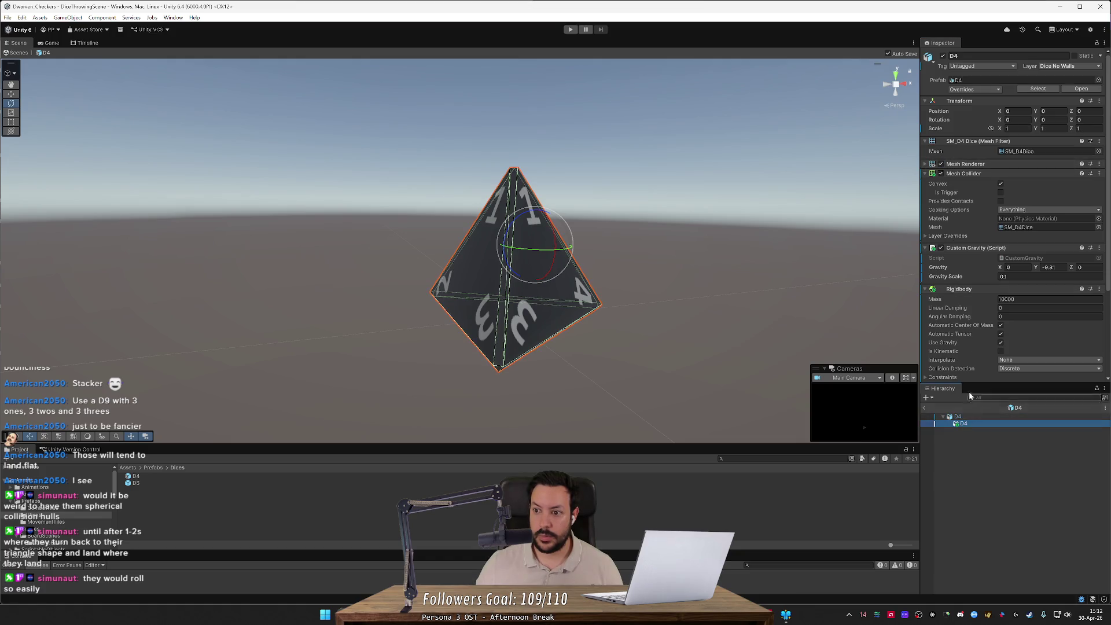
pyautogui.click(939, 166)
pyautogui.click(744, 231)
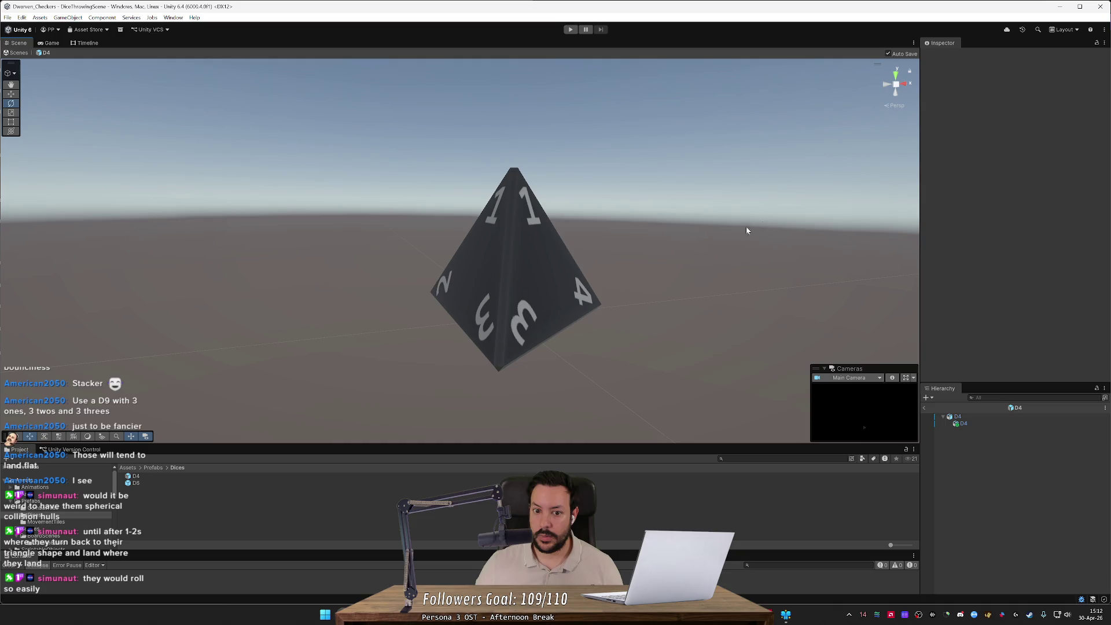
pyautogui.click(569, 275)
pyautogui.moveTo(623, 258); pyautogui.dragTo(673, 241)
pyautogui.hotkey('ctrl', 'y')
pyautogui.hotkey('ctrl', 'y')
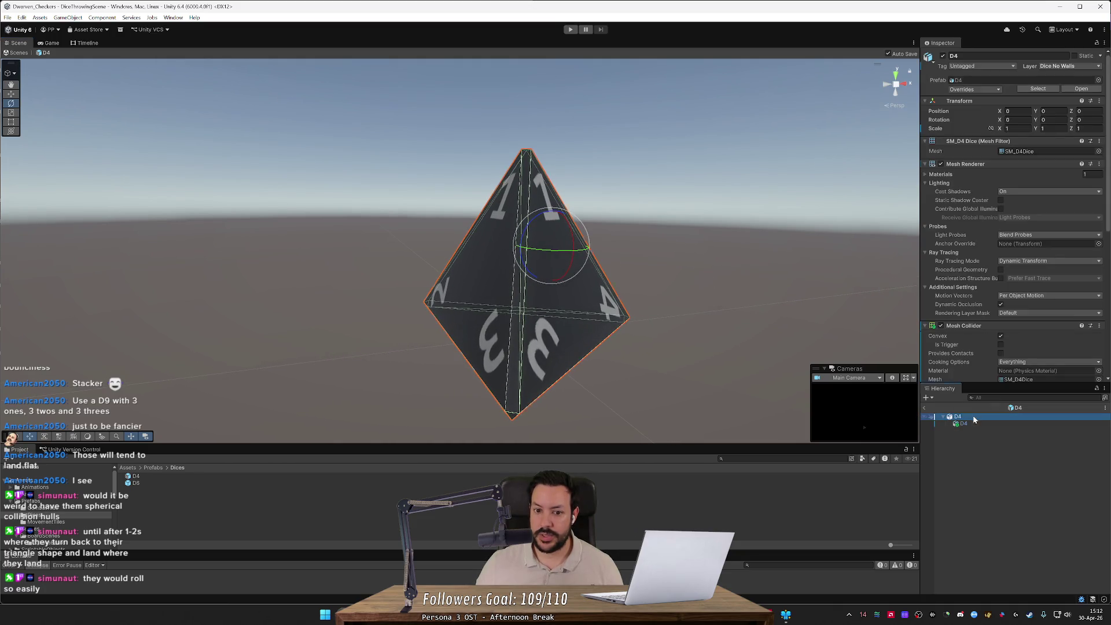
pyautogui.moveTo(744, 287); pyautogui.dragTo(679, 281)
pyautogui.hotkey('ctrl', 'z')
pyautogui.hotkey('ctrl', 'z')
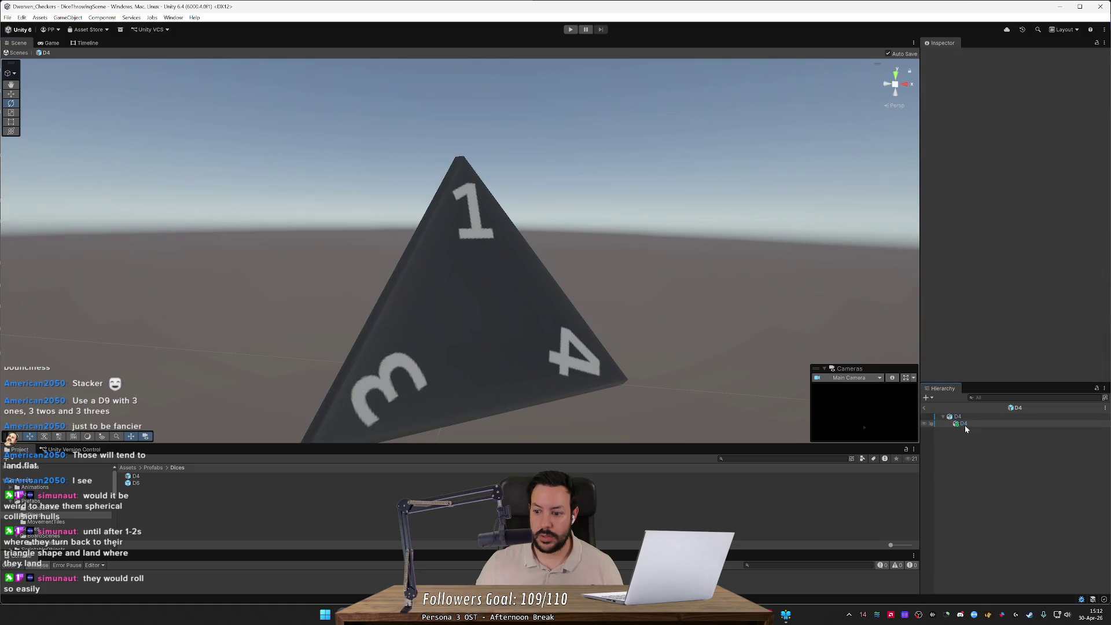
# - Deactivate the child D4, undo it, and orbit around the die
pyautogui.click(964, 424)
pyautogui.click(942, 55)
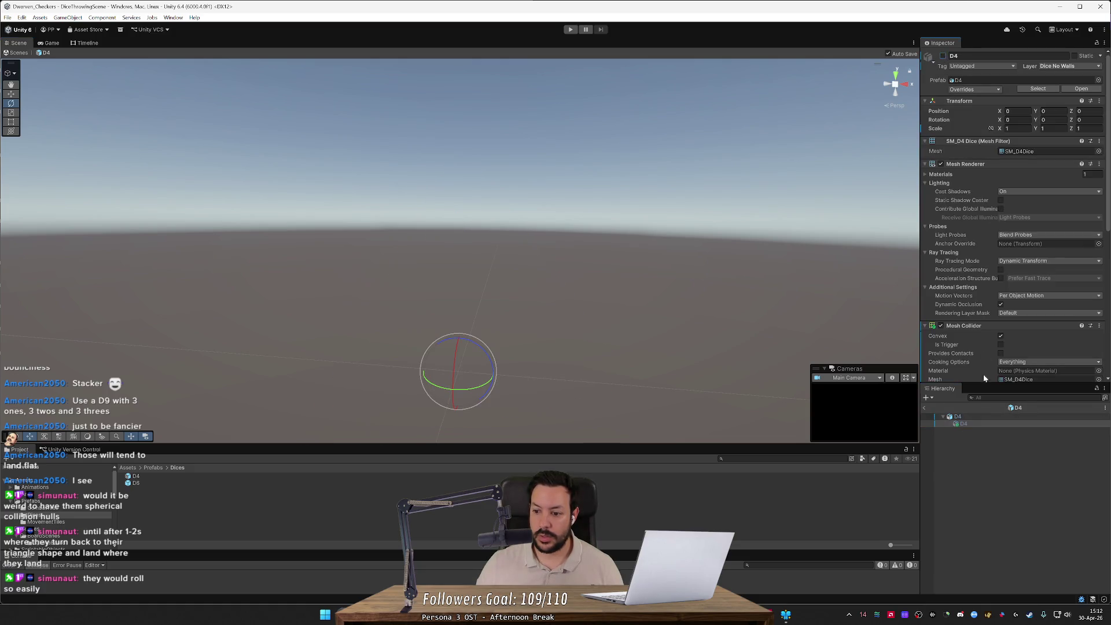
pyautogui.hotkey('ctrl', 'z')
pyautogui.moveTo(752, 283)
pyautogui.mouseDown()
pyautogui.moveTo(831, 285)
pyautogui.moveTo(778, 287)
pyautogui.mouseUp()
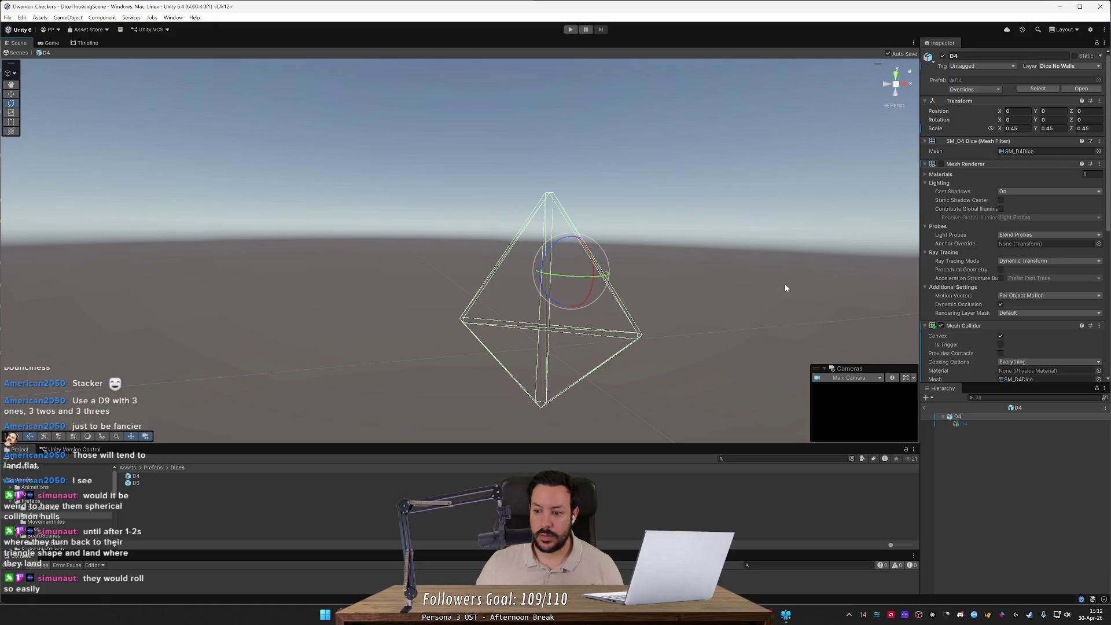
# - Toggle the root's Mesh Collider and Mesh Renderer to compare shapes, leaving the collider off
pyautogui.click(941, 325)
pyautogui.click(941, 326)
pyautogui.click(941, 326)
pyautogui.click(941, 326)
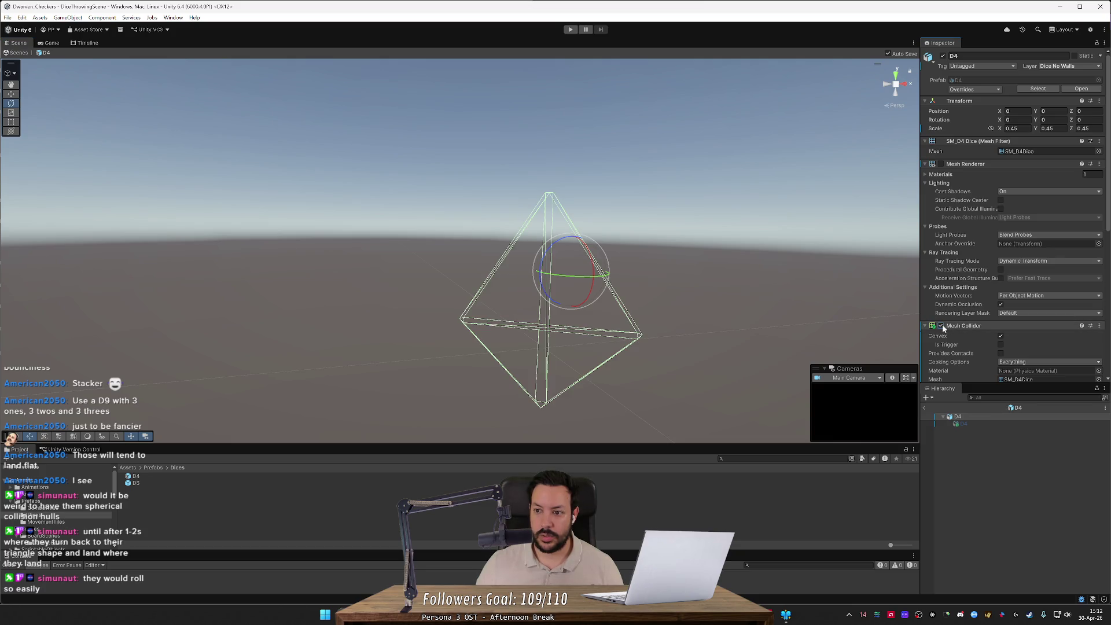
pyautogui.click(941, 164)
pyautogui.click(941, 164)
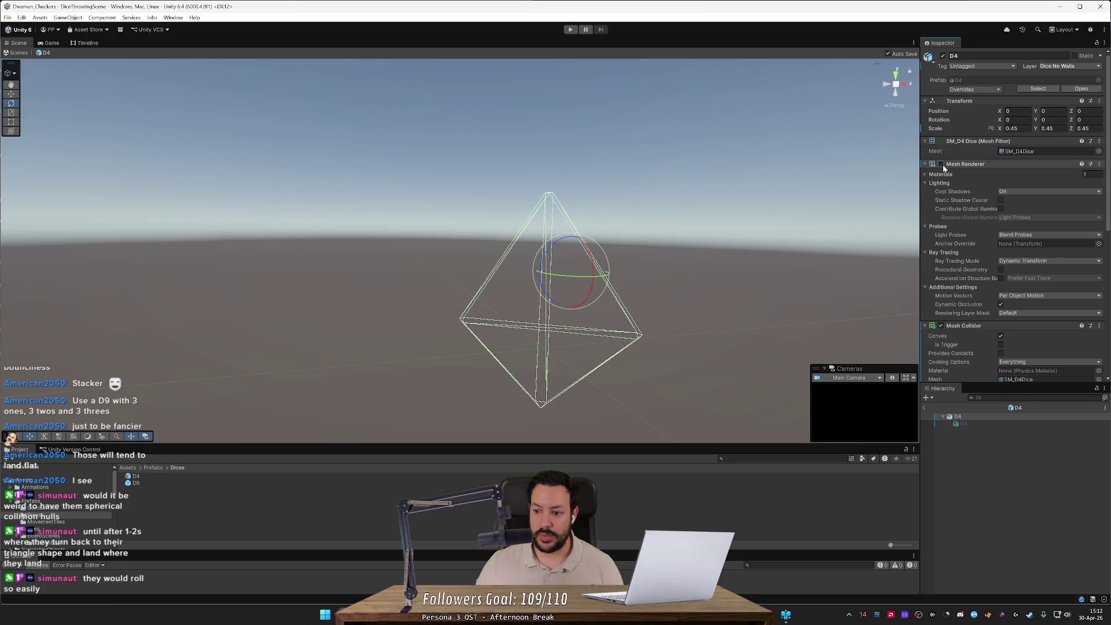
pyautogui.click(941, 325)
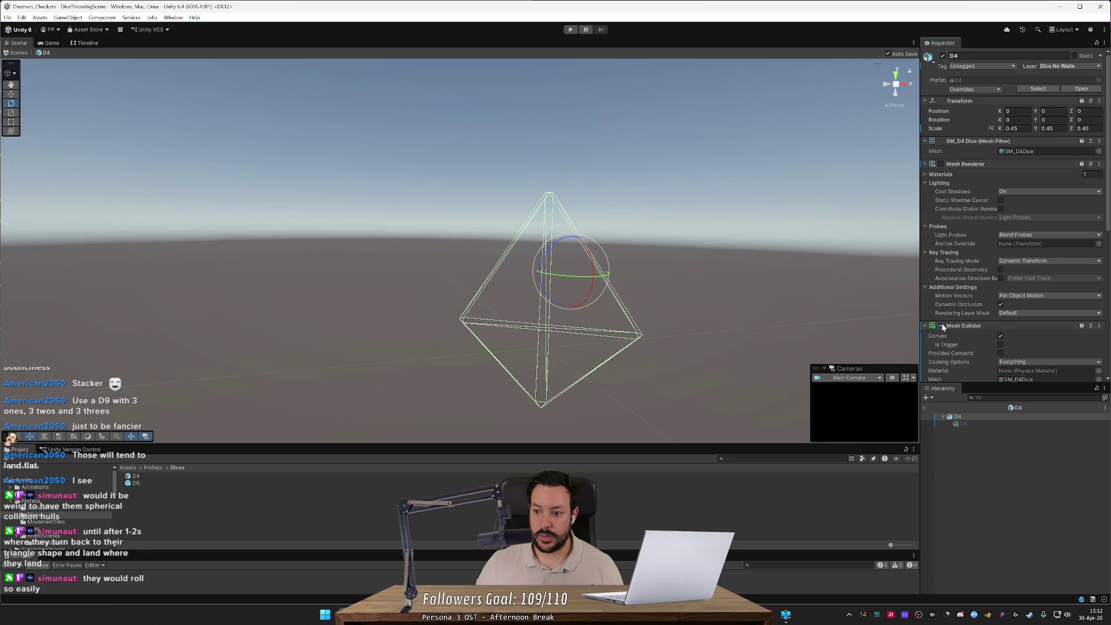
# - Select the D4 root and then the child D4 to inspect them
pyautogui.click(980, 426)
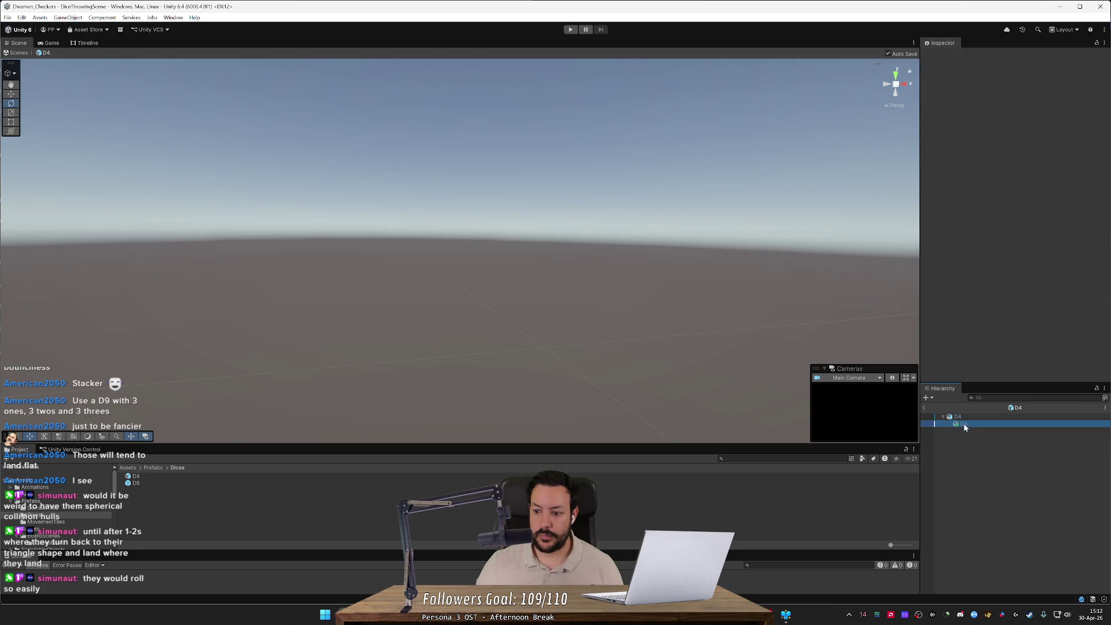
pyautogui.click(964, 417)
pyautogui.click(963, 424)
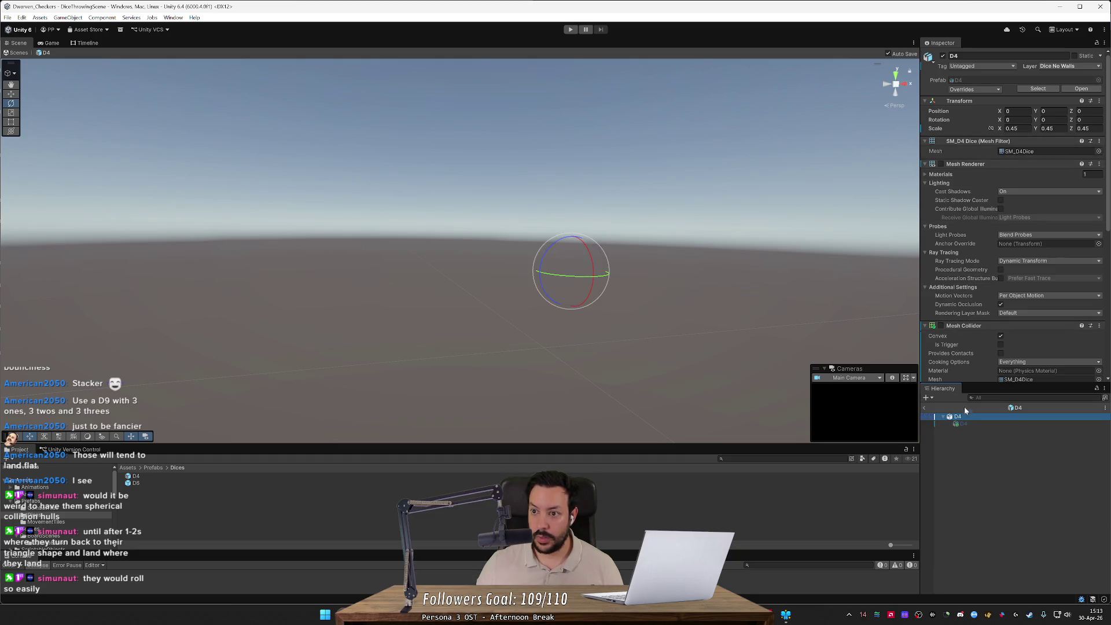
# - Reactivate the child D4 and compare the root and child transforms
pyautogui.click(942, 55)
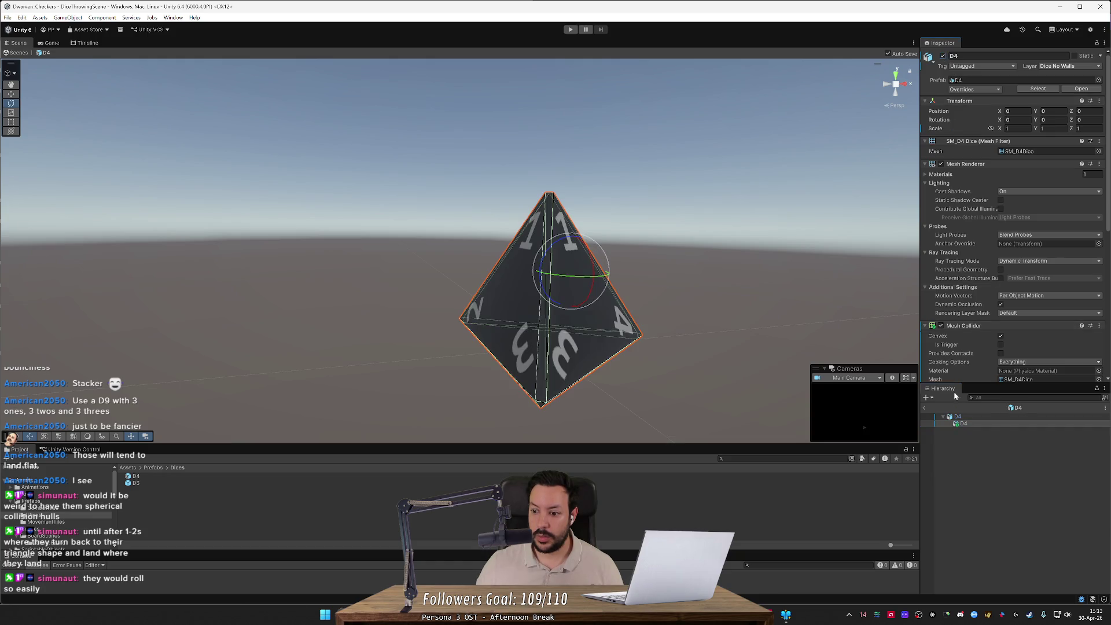
pyautogui.click(957, 416)
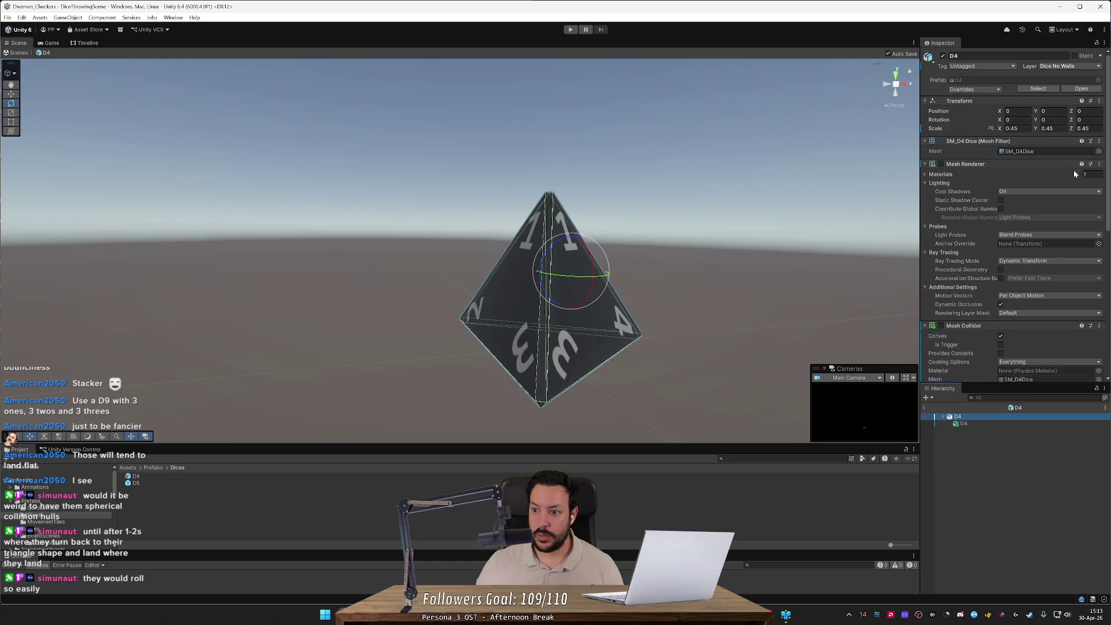
pyautogui.click(970, 423)
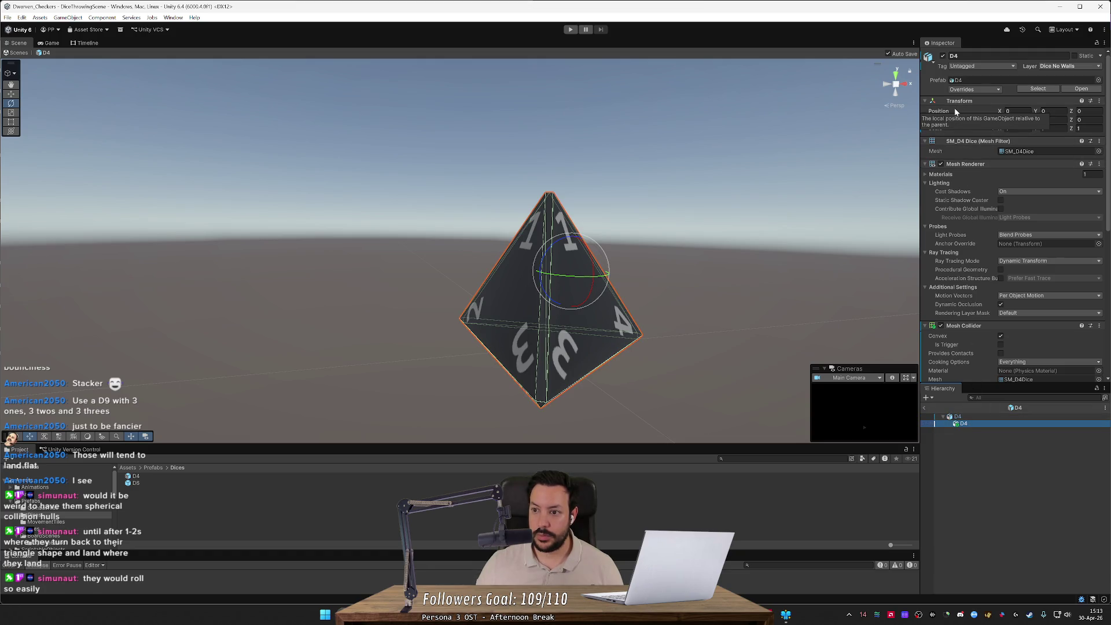
pyautogui.scroll(-3, 964, 289)
pyautogui.scroll(-2, 965, 296)
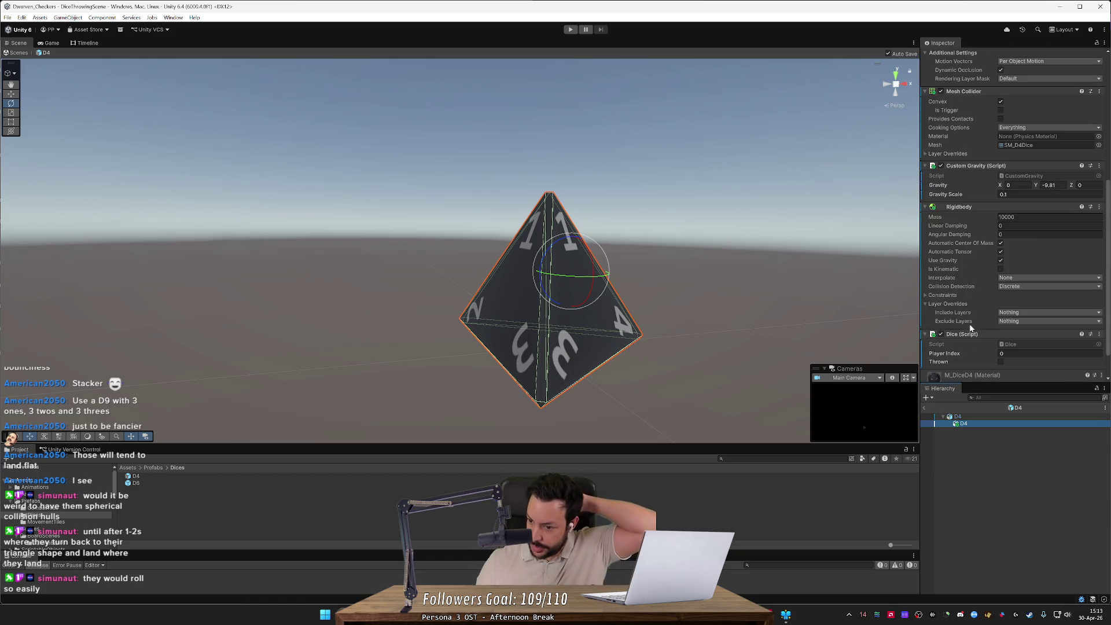
pyautogui.scroll(-2, 1019, 329)
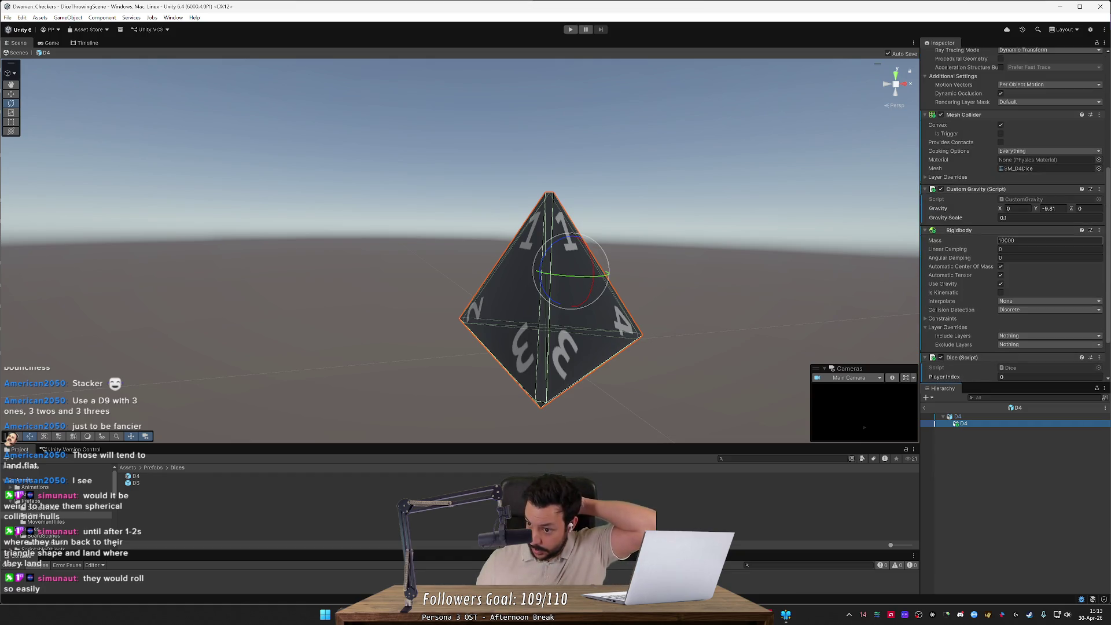
# - Undo and redo through the edit history back to the 0.45-scaled root
pyautogui.click(991, 455)
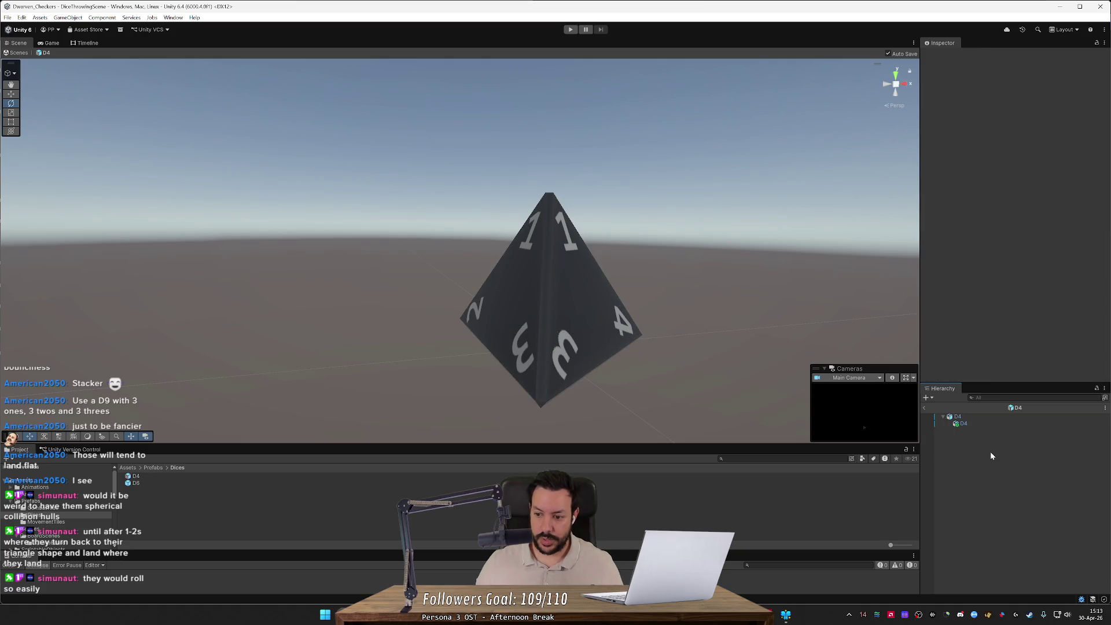
pyautogui.hotkey('ctrl', 'z')
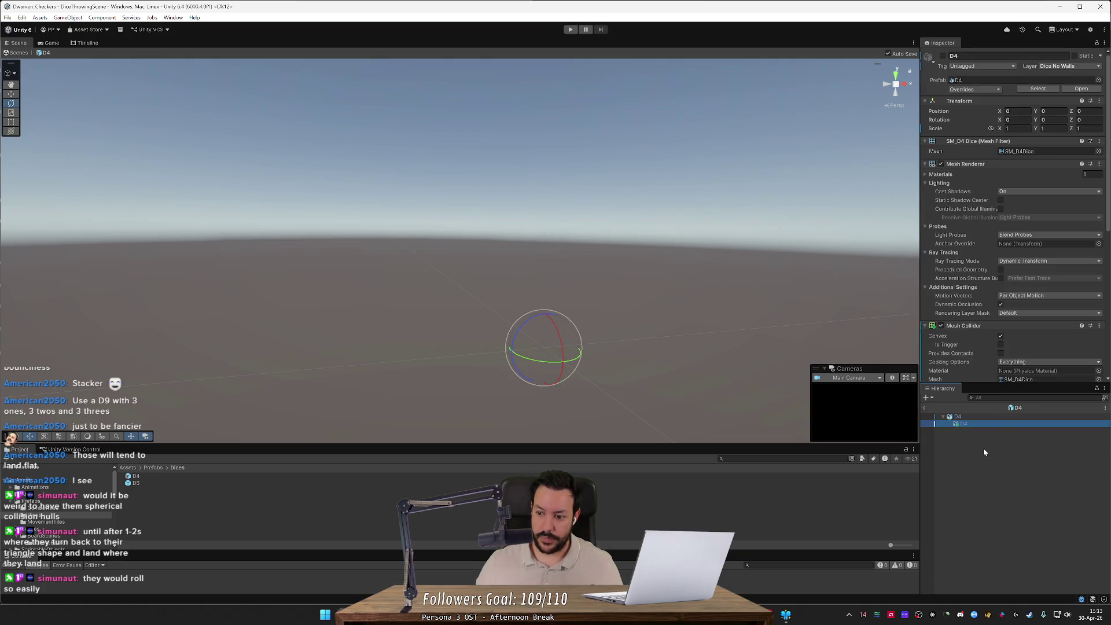
pyautogui.hotkey('ctrl', 'z')
pyautogui.hotkey('ctrl', 'z')
pyautogui.hotkey('ctrl', 'z')
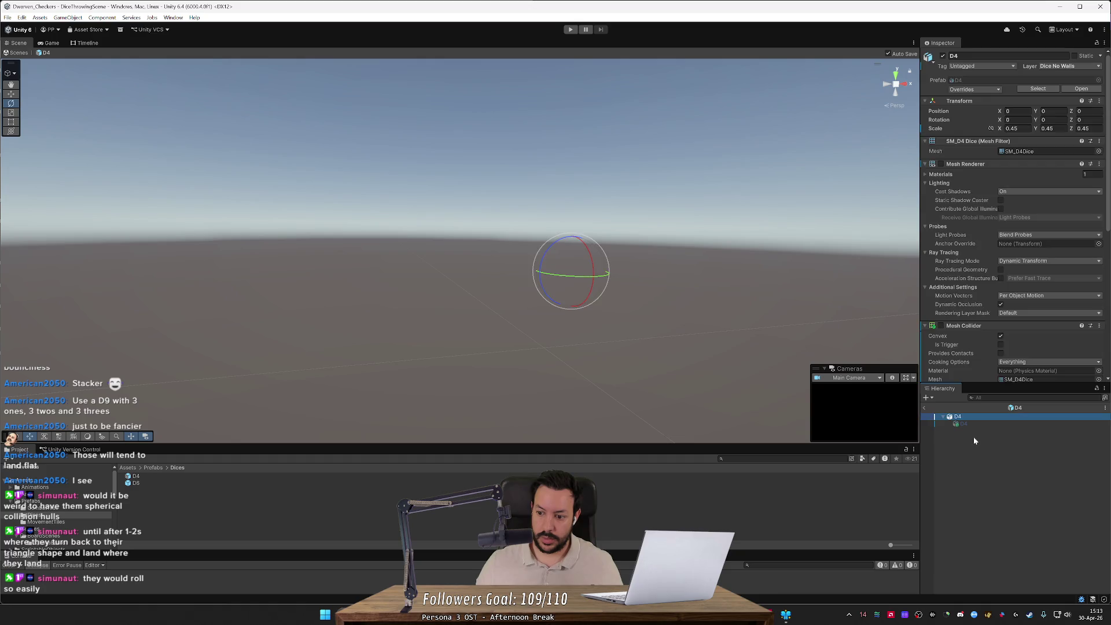
pyautogui.hotkey('ctrl', 'y')
pyautogui.hotkey('ctrl', 'z')
pyautogui.hotkey('ctrl', 'y')
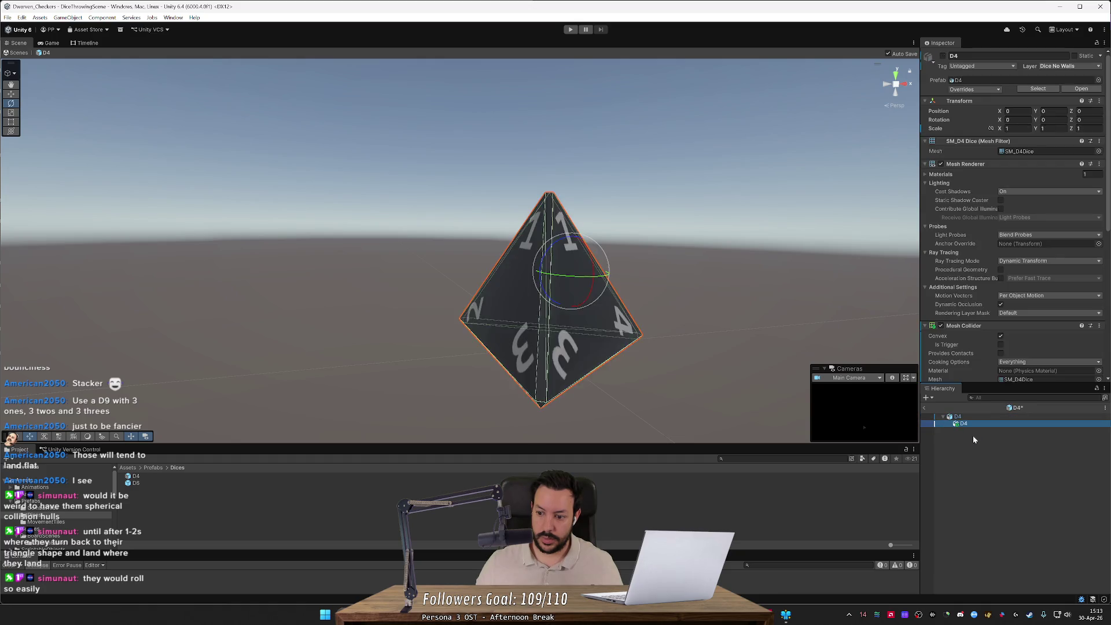
pyautogui.hotkey('ctrl', 'z')
pyautogui.hotkey('ctrl', 'y')
pyautogui.hotkey('ctrl', 'z')
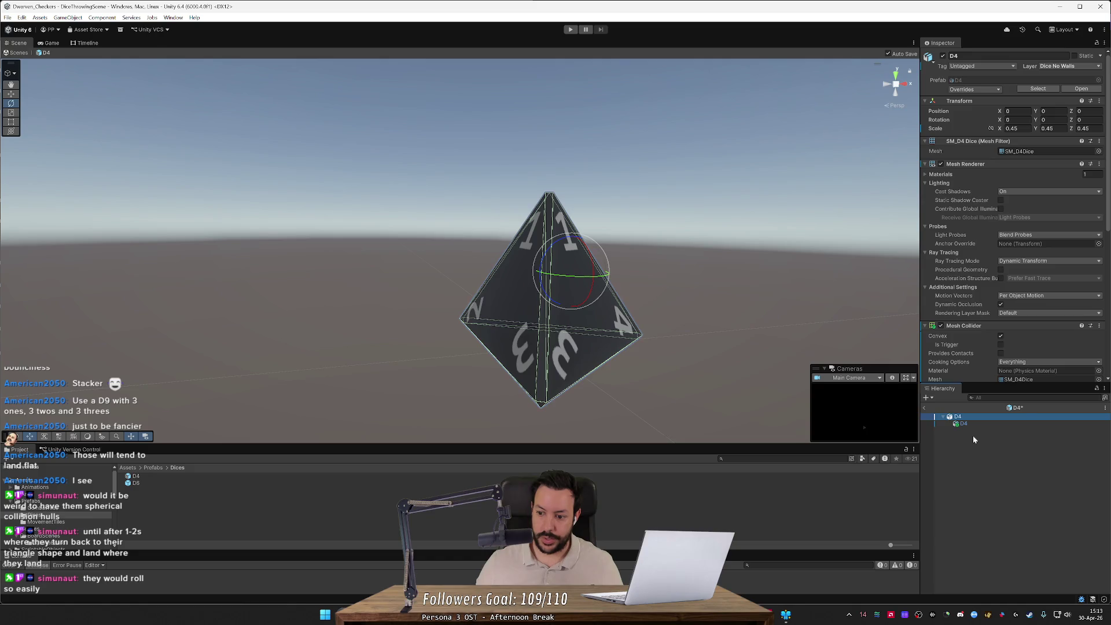
pyautogui.hotkey('ctrl', 'z')
pyautogui.hotkey('ctrl', 'z')
pyautogui.hotkey('ctrl', 'z')
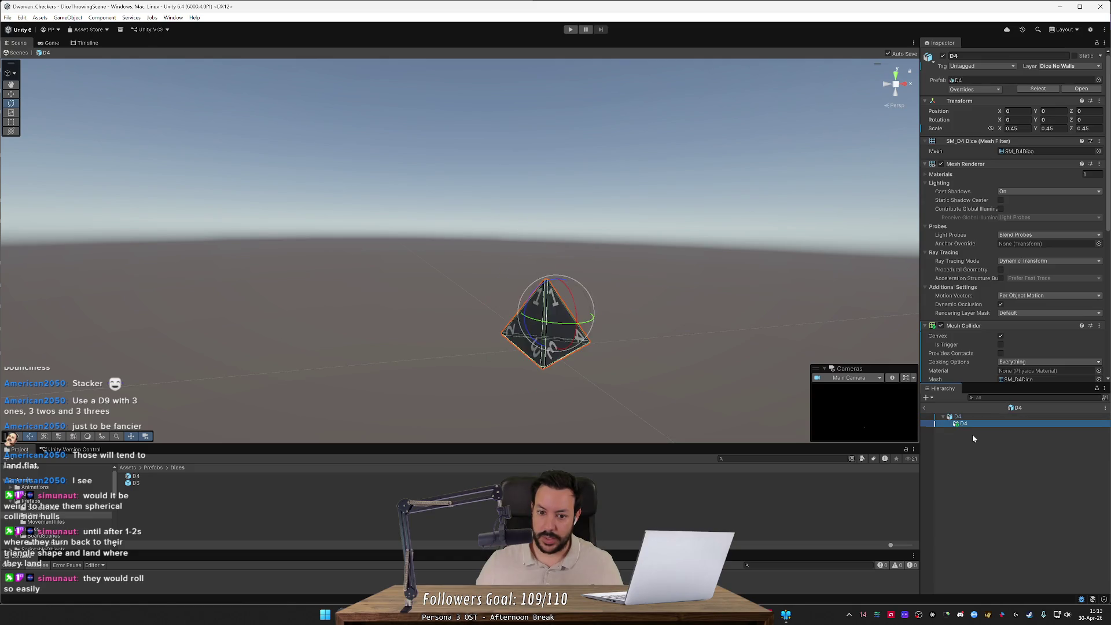
# - Undo away the child D4, orbit around the die, and select the root D4
pyautogui.click(966, 425)
pyautogui.hotkey('ctrl', 'y')
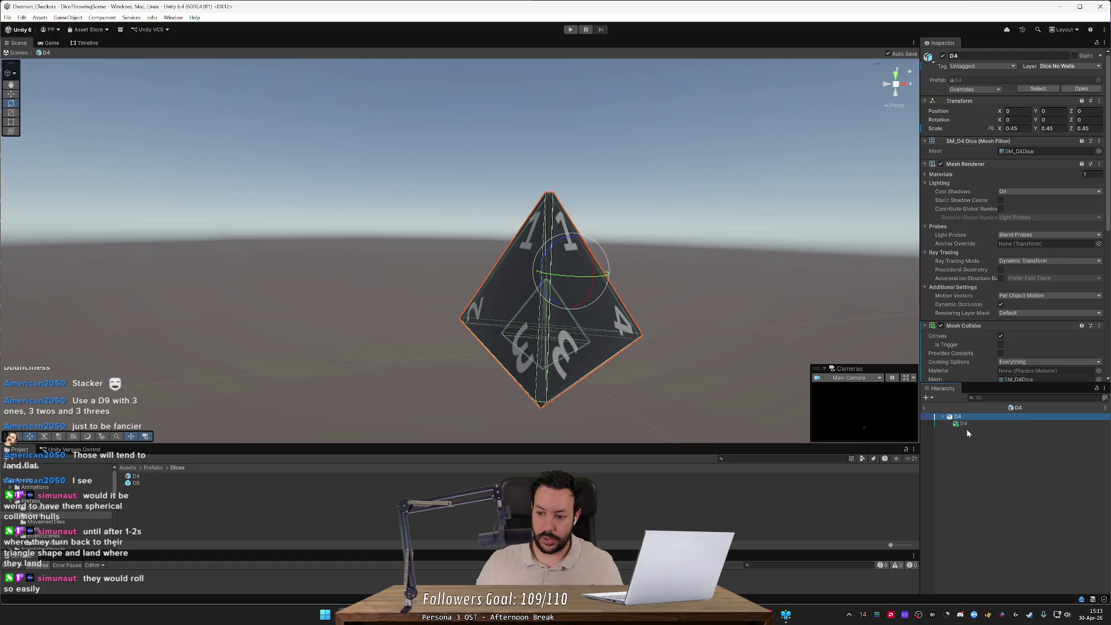
pyautogui.hotkey('ctrl', 'z')
pyautogui.moveTo(664, 341)
pyautogui.mouseDown()
pyautogui.moveTo(721, 328)
pyautogui.moveTo(565, 352)
pyautogui.moveTo(576, 331)
pyautogui.mouseUp()
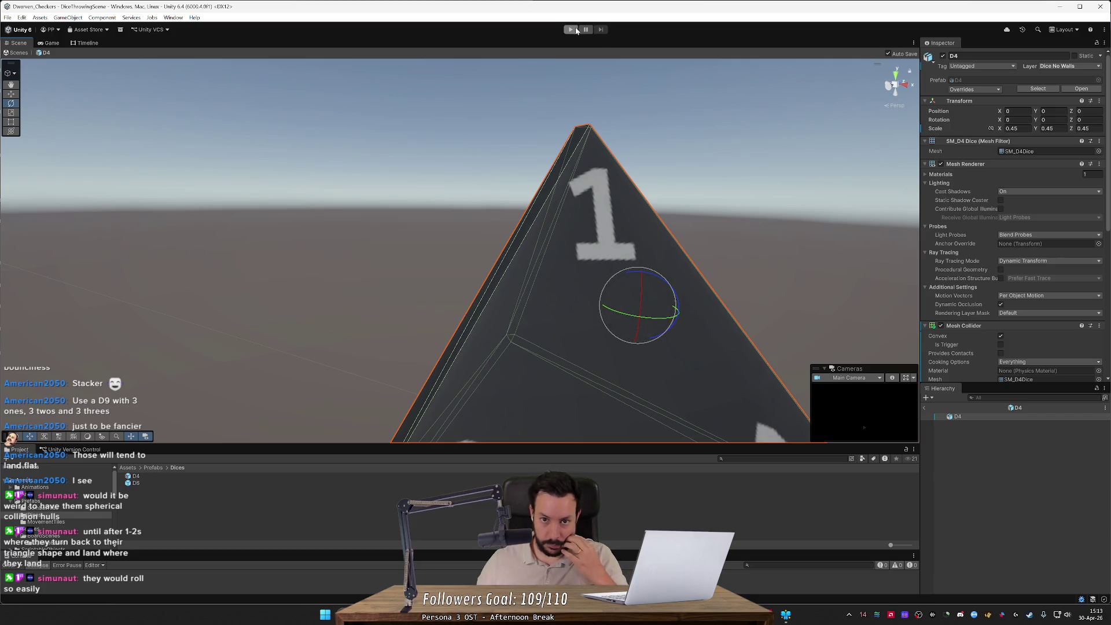
pyautogui.click(942, 417)
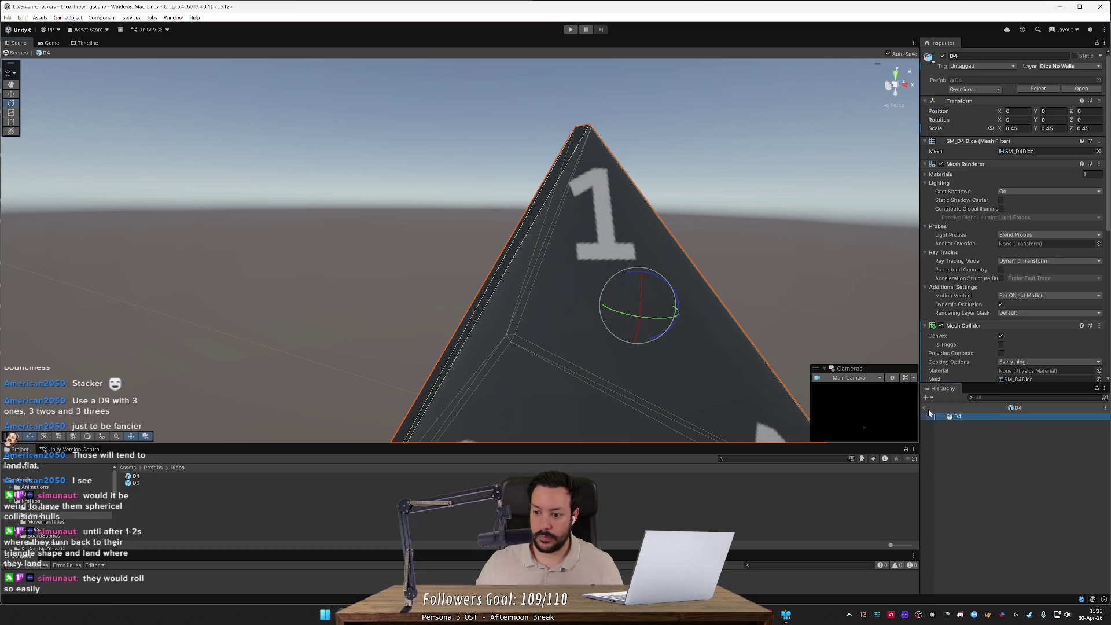
# - Exit the prefab, play-test a dice throw into the hexagonal tray, then reopen the D4 prefab
pyautogui.click(925, 408)
pyautogui.click(570, 29)
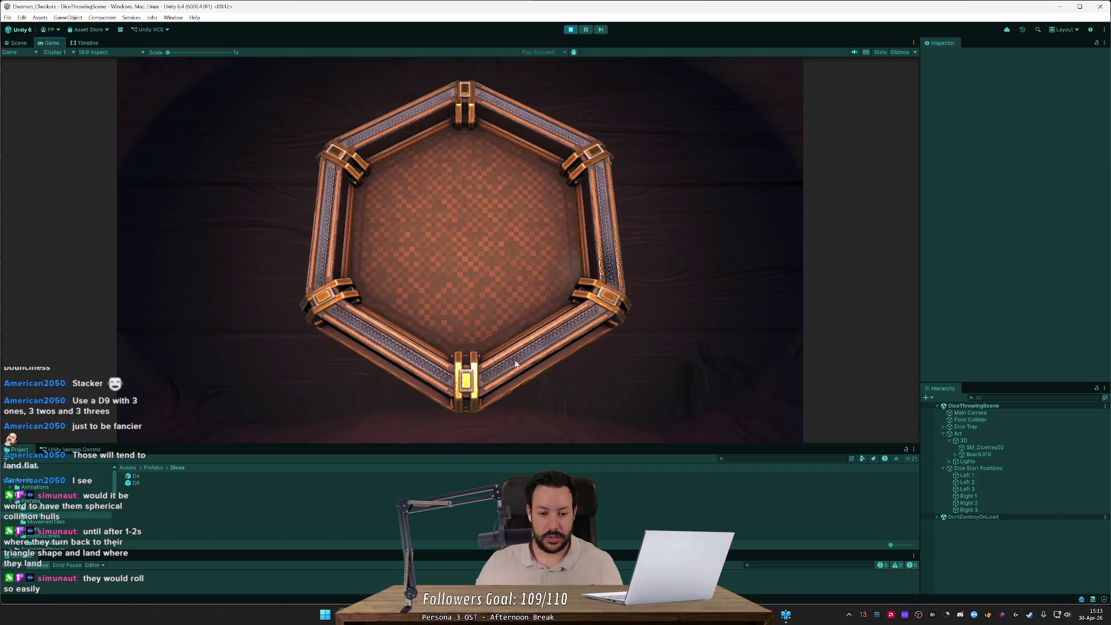
pyautogui.click(575, 377)
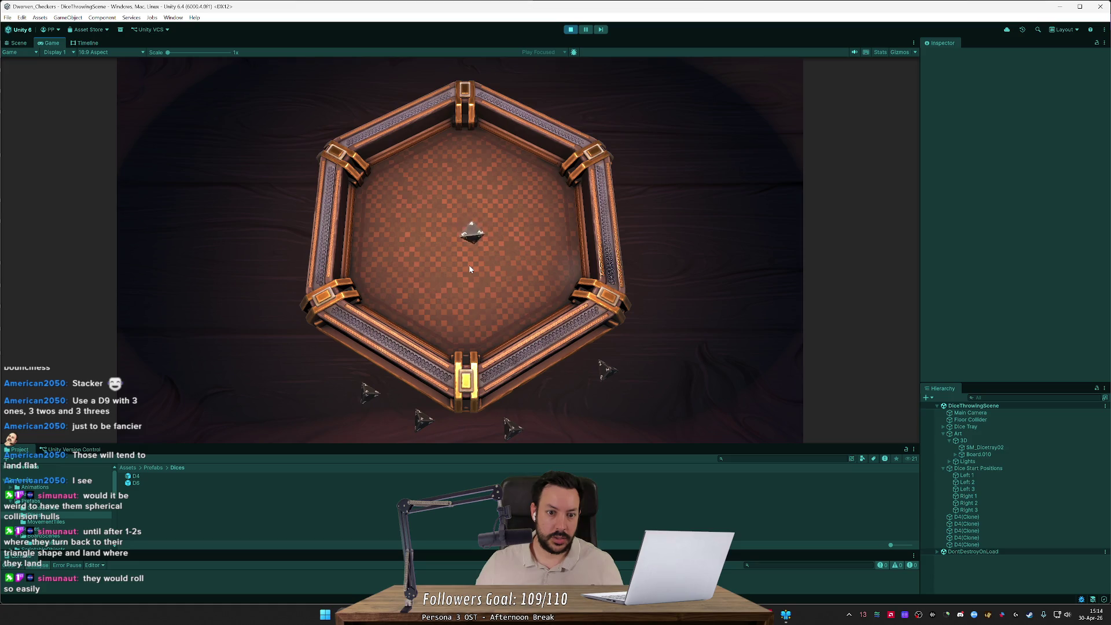
pyautogui.moveTo(469, 269)
pyautogui.mouseDown()
pyautogui.moveTo(370, 242)
pyautogui.moveTo(493, 234)
pyautogui.mouseUp()
pyautogui.click(570, 30)
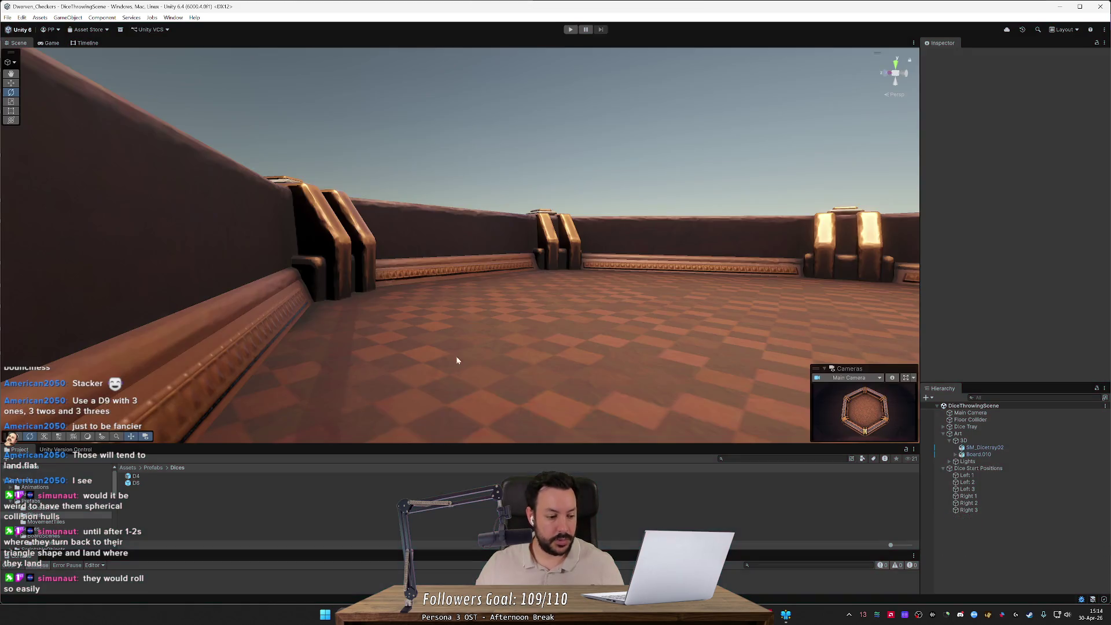
pyautogui.doubleClick(164, 476)
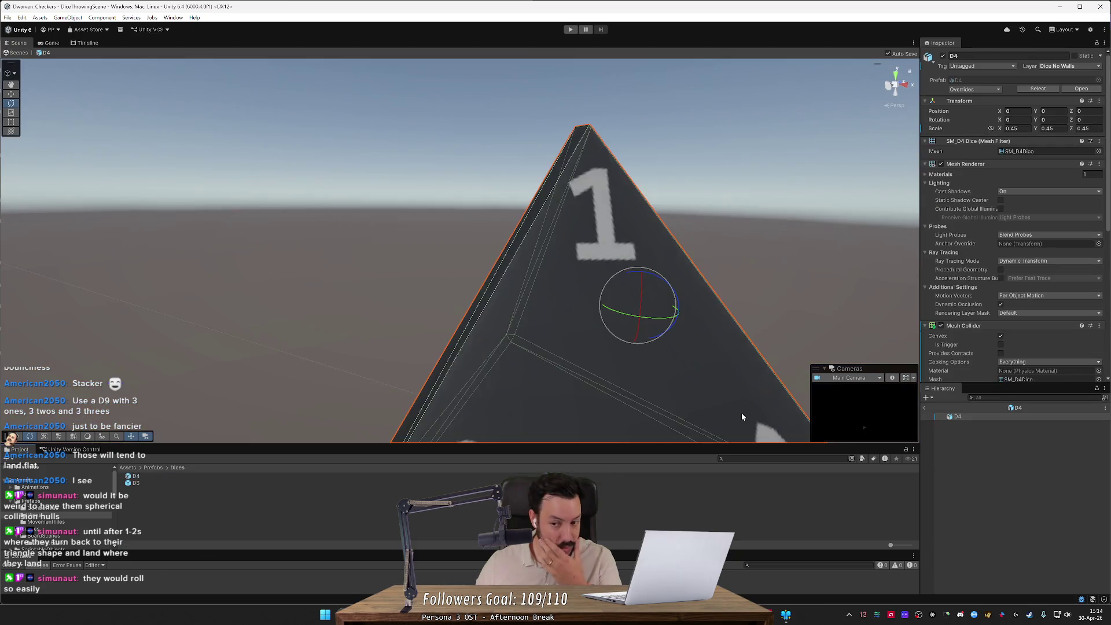
# - Orbit around the D4 to view faces 1, 2 and 4, then restore the nested child D4
pyautogui.moveTo(755, 354); pyautogui.dragTo(737, 366)
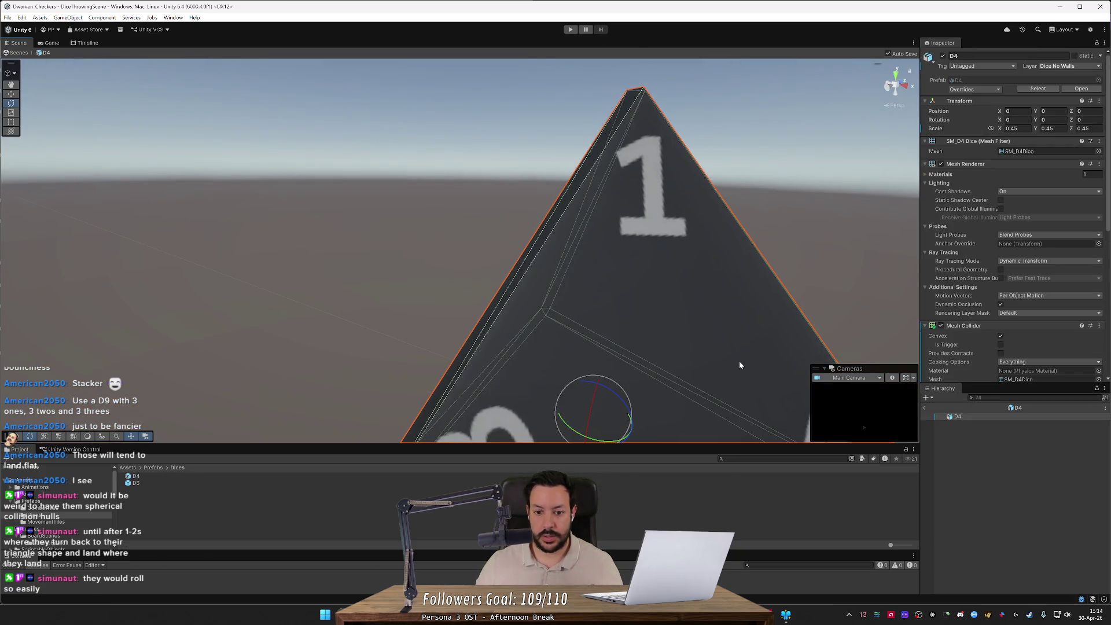
pyautogui.scroll(-5, 739, 346)
pyautogui.moveTo(774, 332)
pyautogui.mouseDown()
pyautogui.moveTo(819, 341)
pyautogui.moveTo(873, 329)
pyautogui.mouseUp()
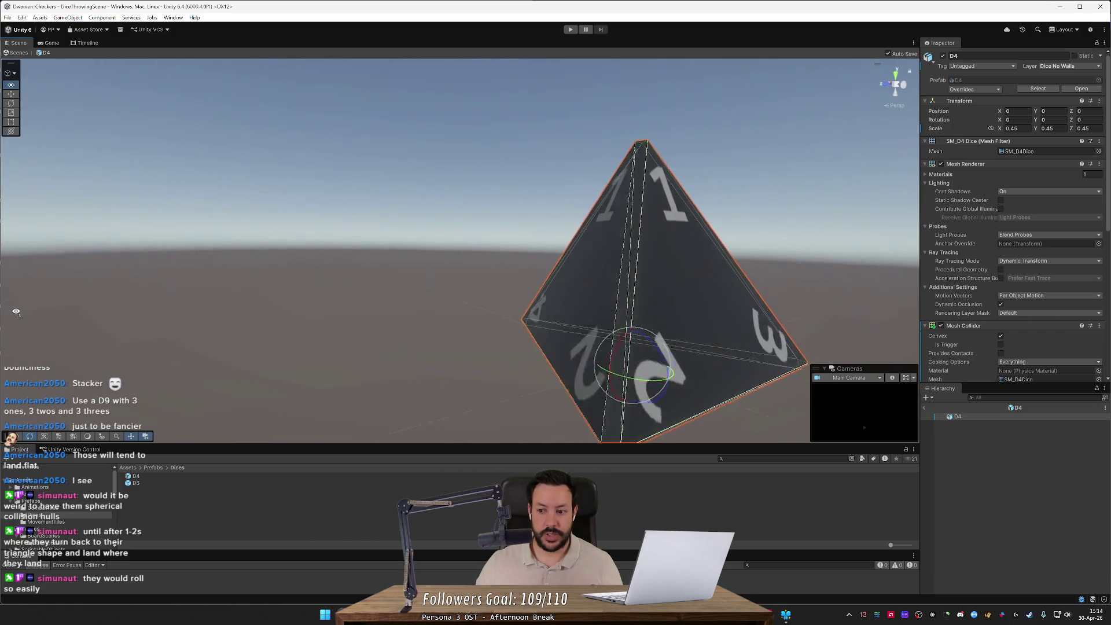
pyautogui.scroll(3, 873, 330)
pyautogui.scroll(-4, 804, 324)
pyautogui.moveTo(804, 324)
pyautogui.mouseDown()
pyautogui.moveTo(511, 317)
pyautogui.moveTo(773, 315)
pyautogui.mouseUp()
pyautogui.scroll(3, 792, 306)
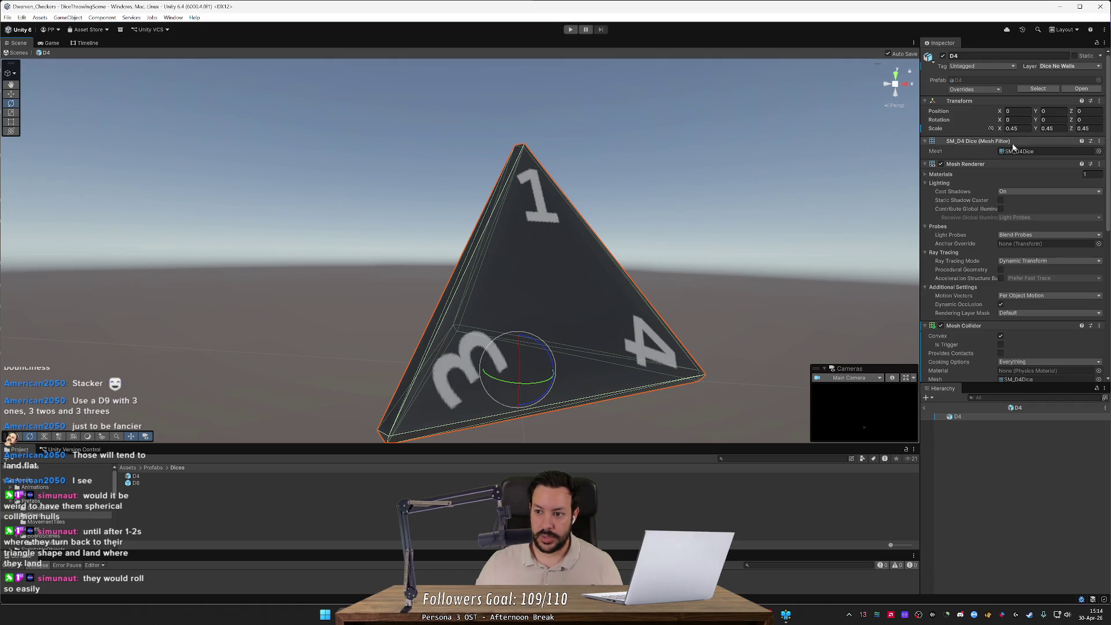
pyautogui.moveTo(947, 365)
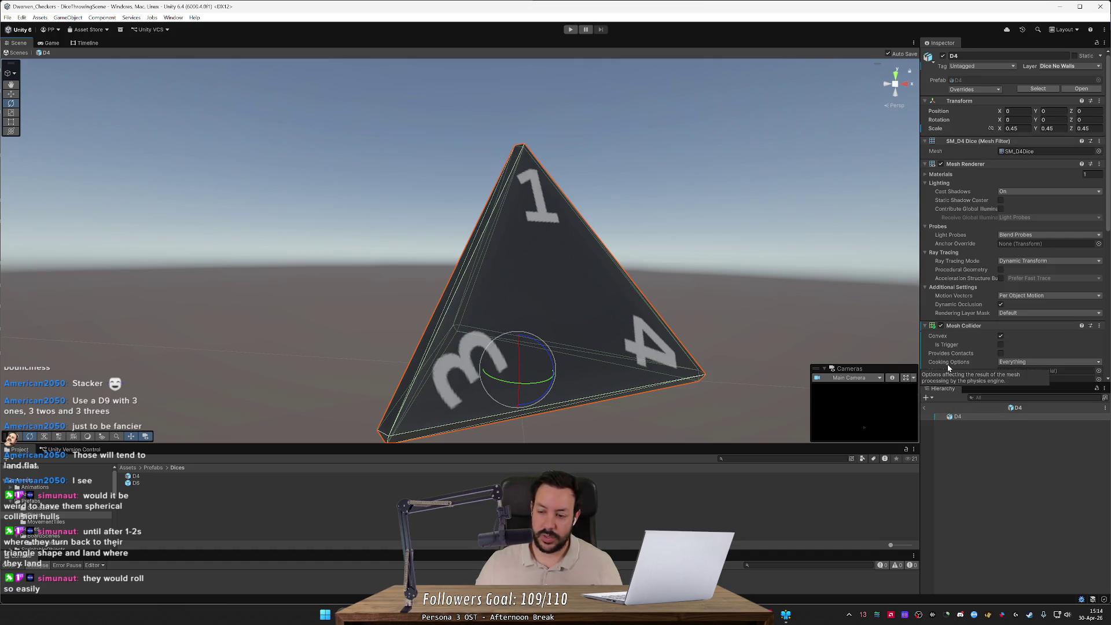
pyautogui.scroll(-3, 964, 347)
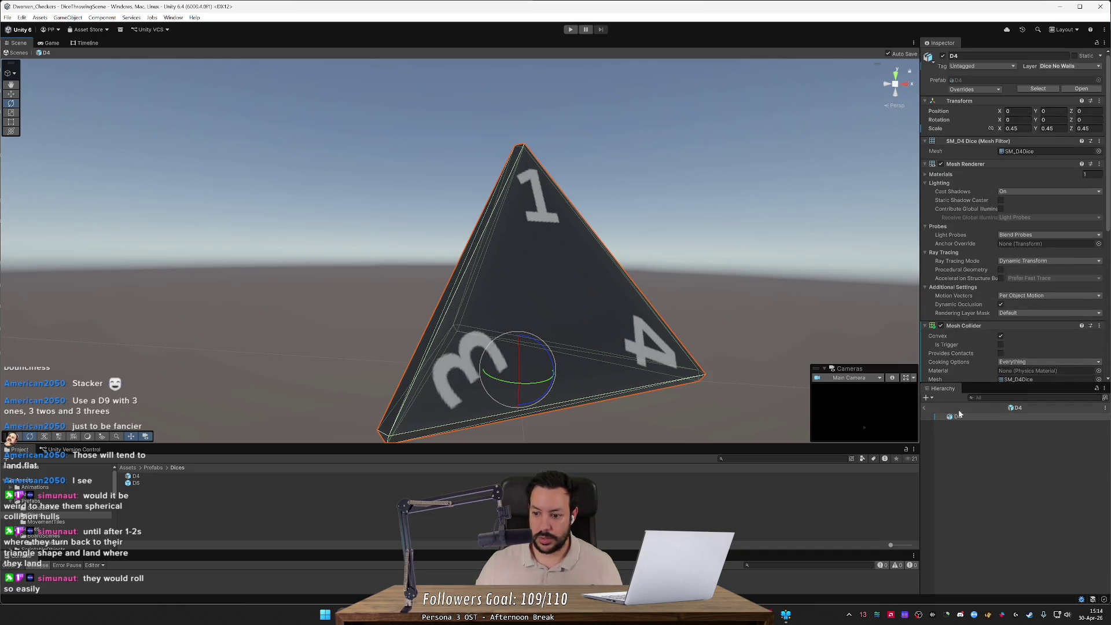
pyautogui.hotkey('ctrl', 'v')
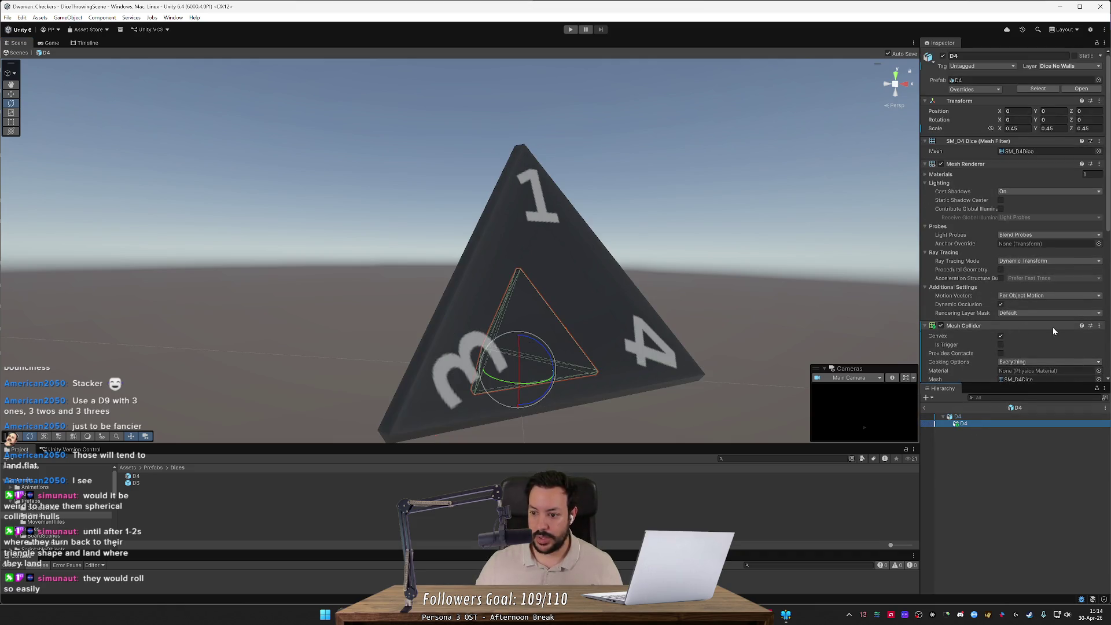
# - Disable the Mesh Collider, then remove the Mesh Filter, Mesh Renderer and Mesh Collider components
pyautogui.click(941, 325)
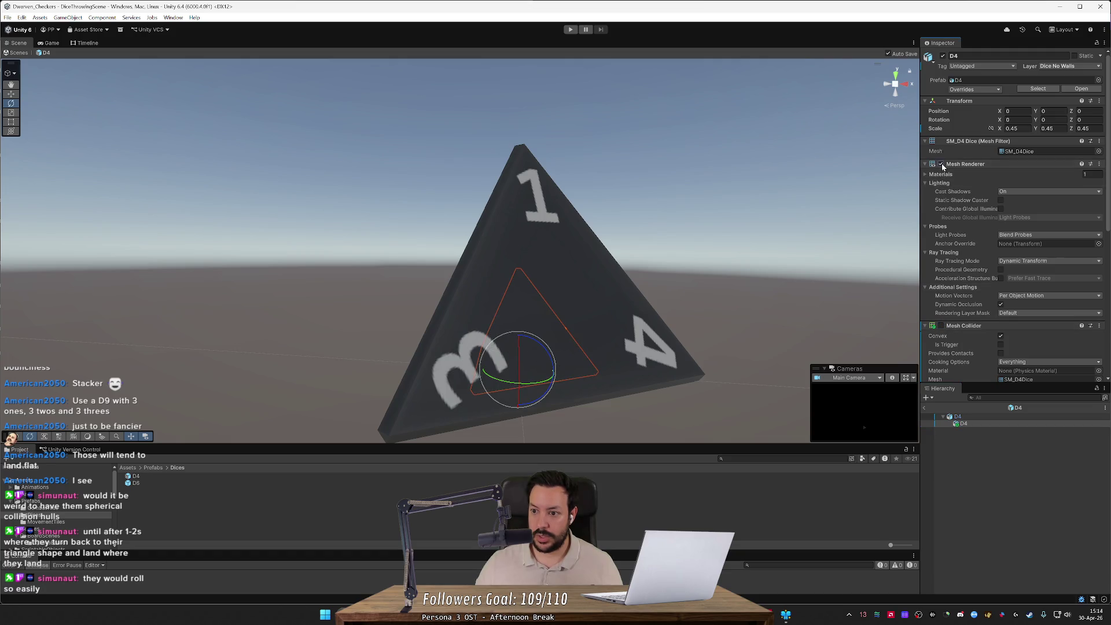
pyautogui.click(1099, 141)
pyautogui.click(1053, 183)
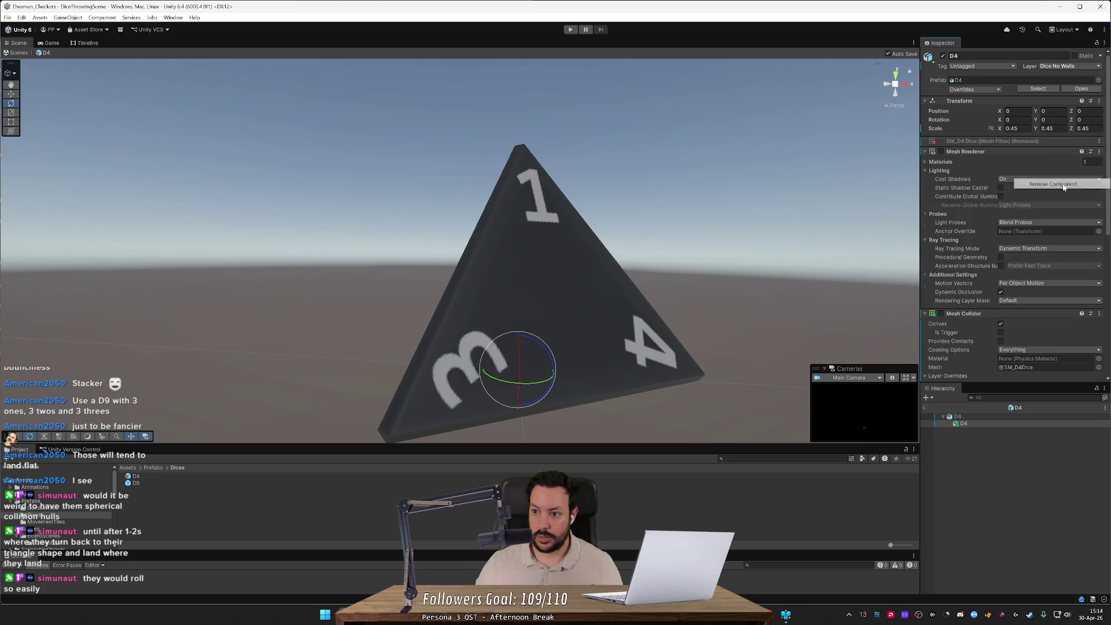
pyautogui.click(1099, 141)
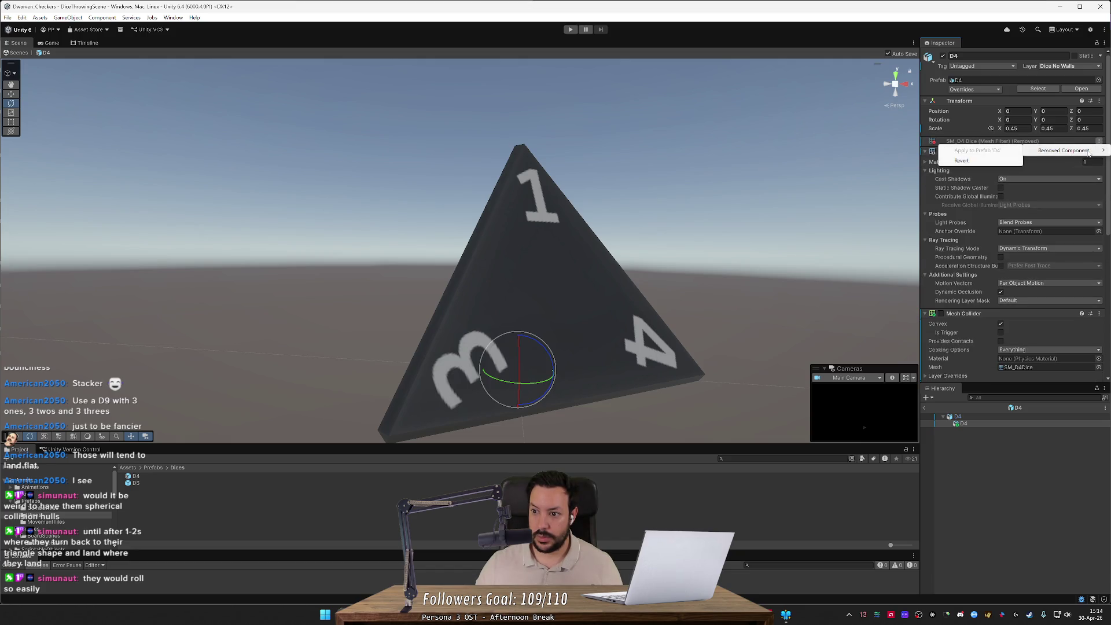
pyautogui.click(1096, 157)
pyautogui.click(1098, 152)
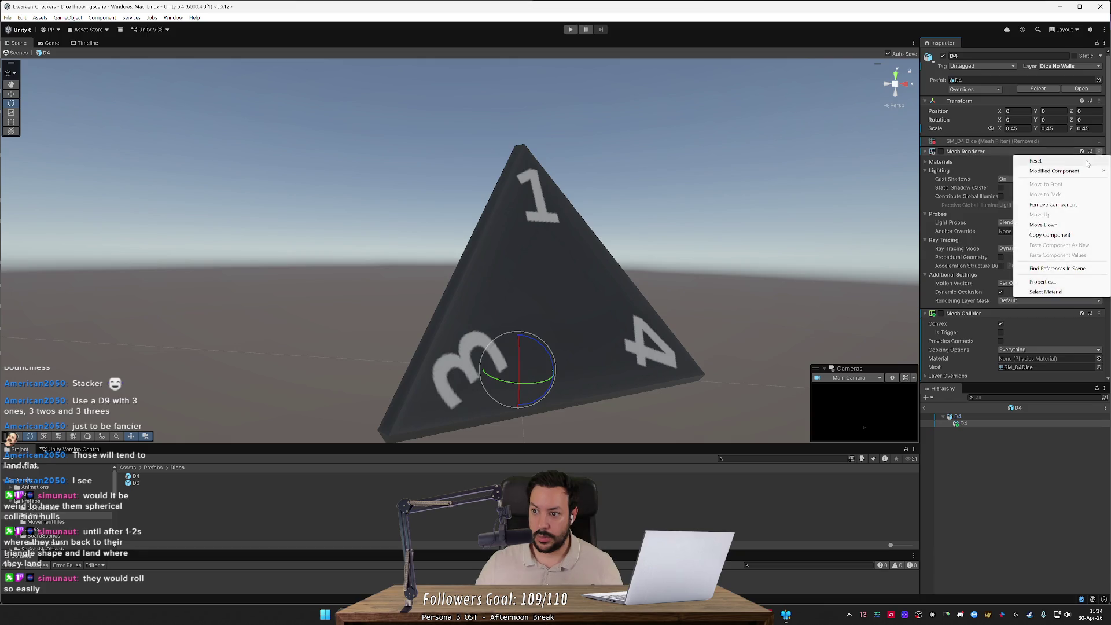
pyautogui.click(1053, 202)
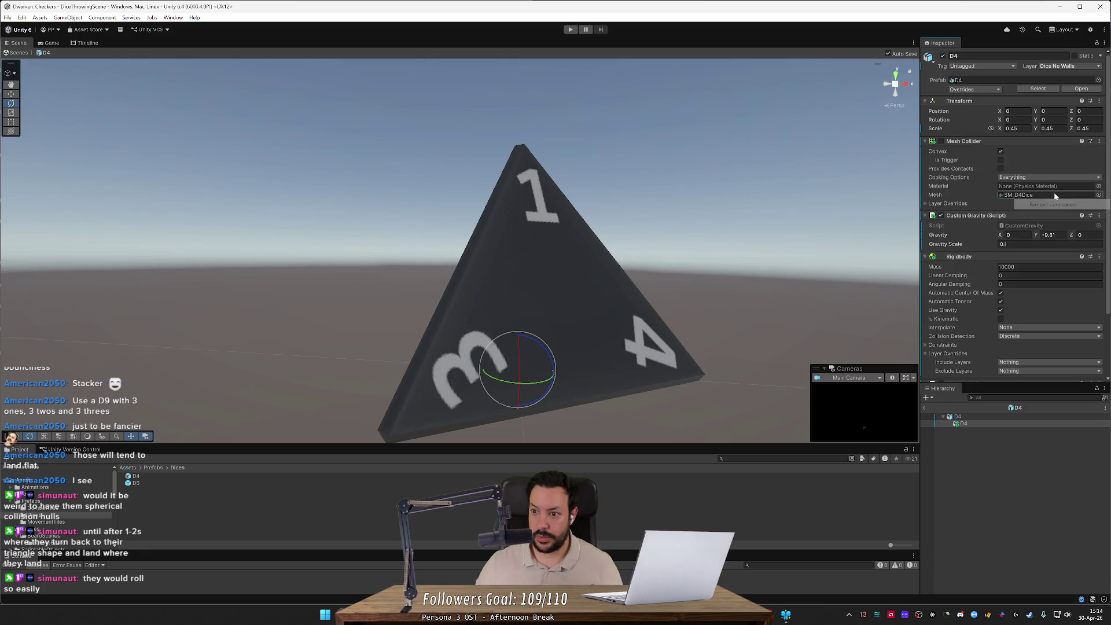
pyautogui.click(1099, 141)
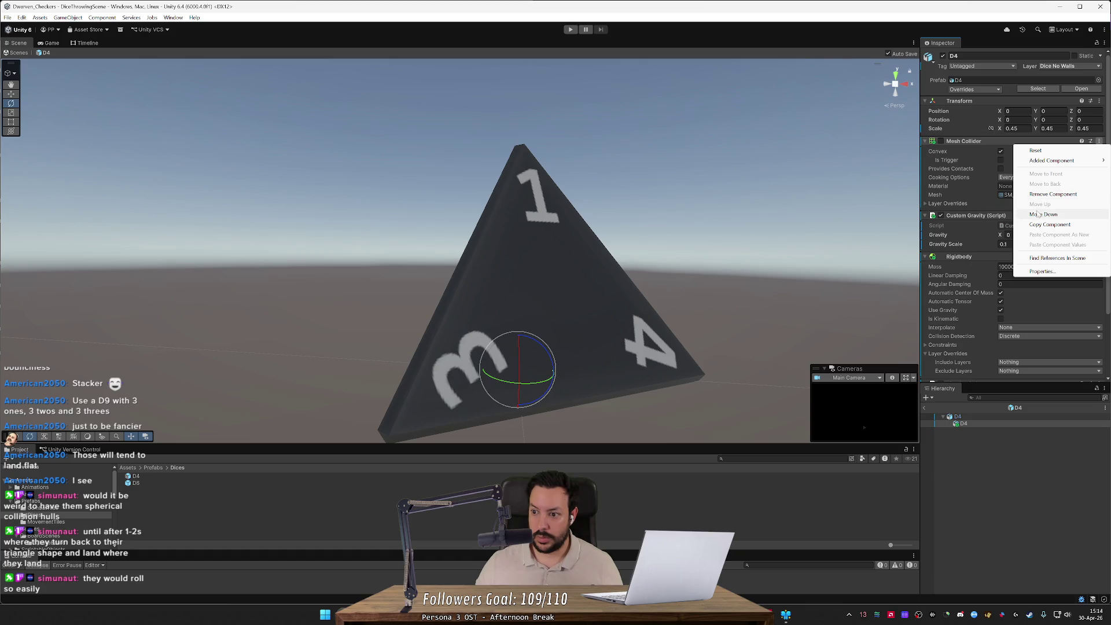
pyautogui.click(1048, 194)
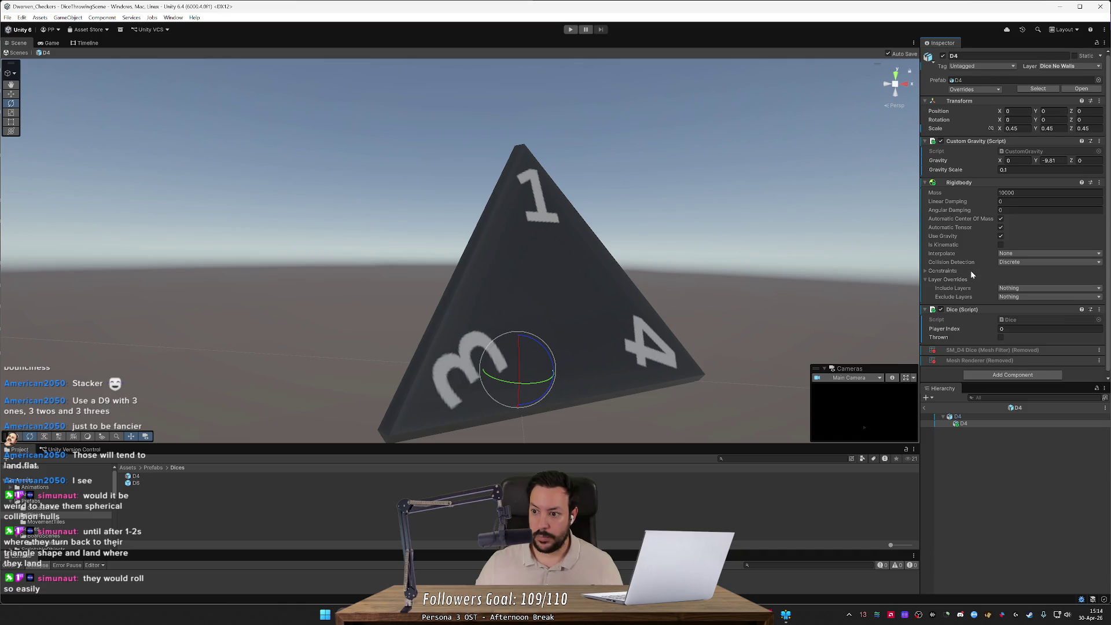
# - Set the child D4's scale to 1, 1, 1
pyautogui.click(963, 422)
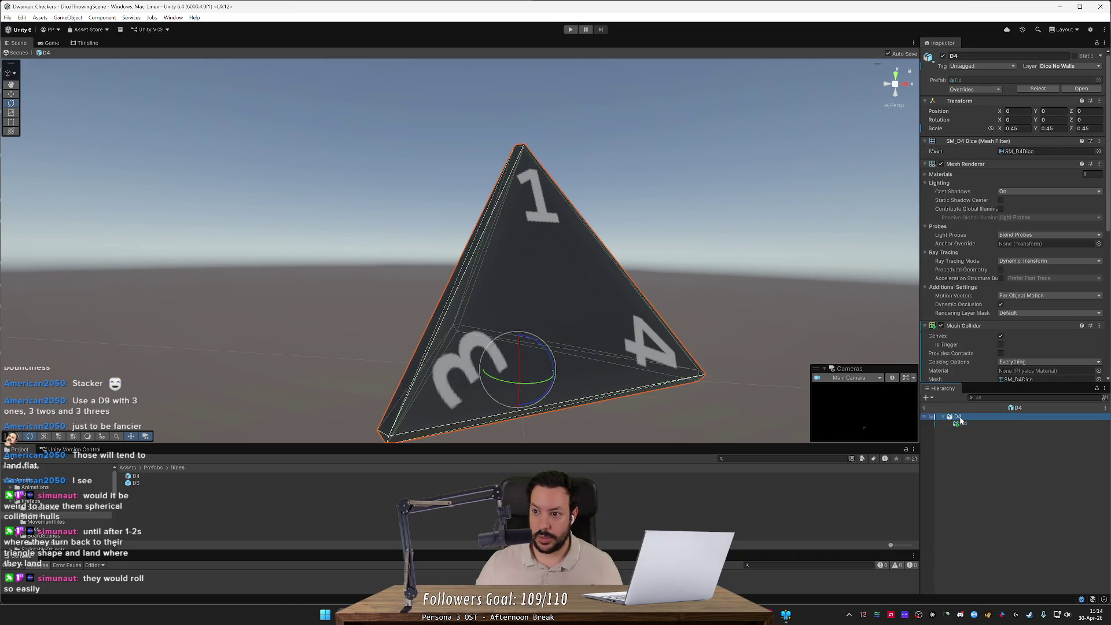
pyautogui.click(1012, 128)
pyautogui.write('1')
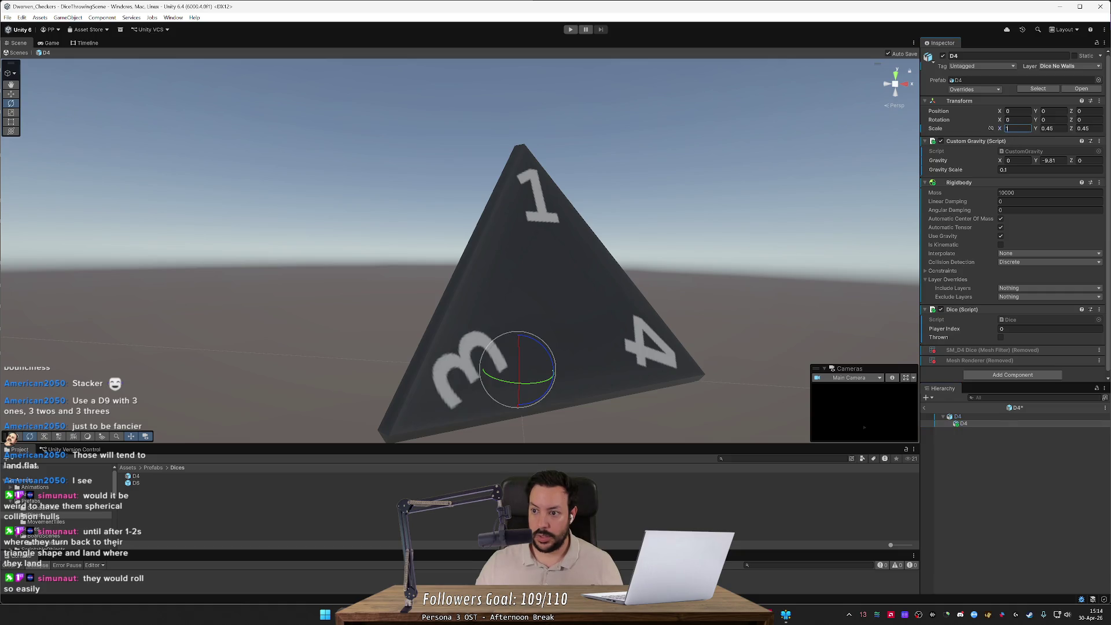
pyautogui.press('Tab')
pyautogui.write('1')
pyautogui.press('Tab')
pyautogui.write('1')
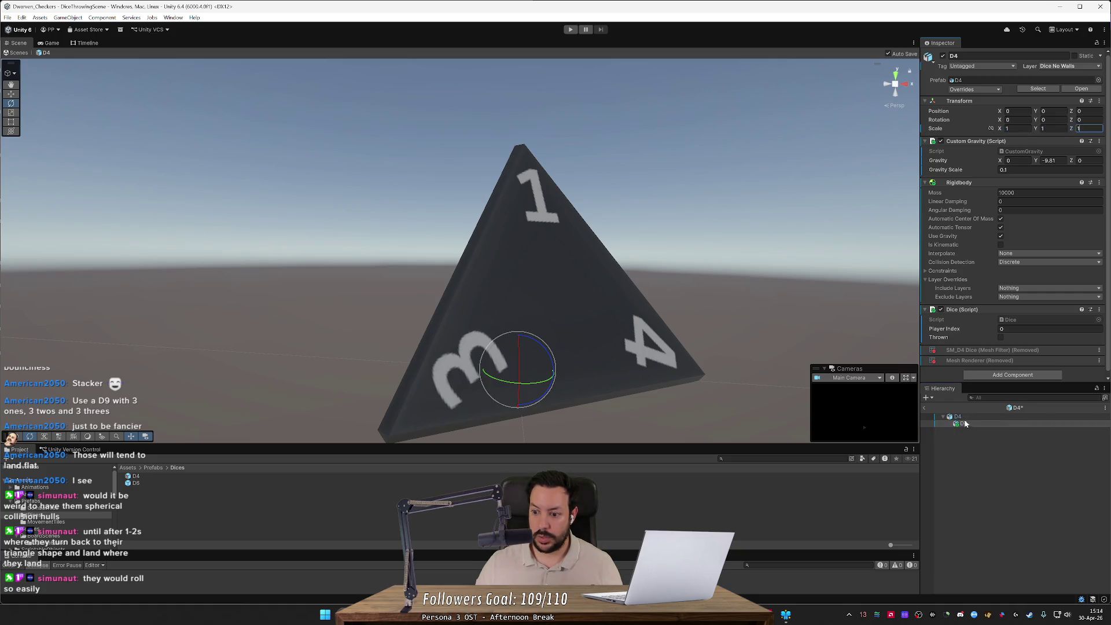
pyautogui.click(964, 423)
# - Deactivate the child D4, compare parent and child components, then undo the deactivation
pyautogui.click(941, 56)
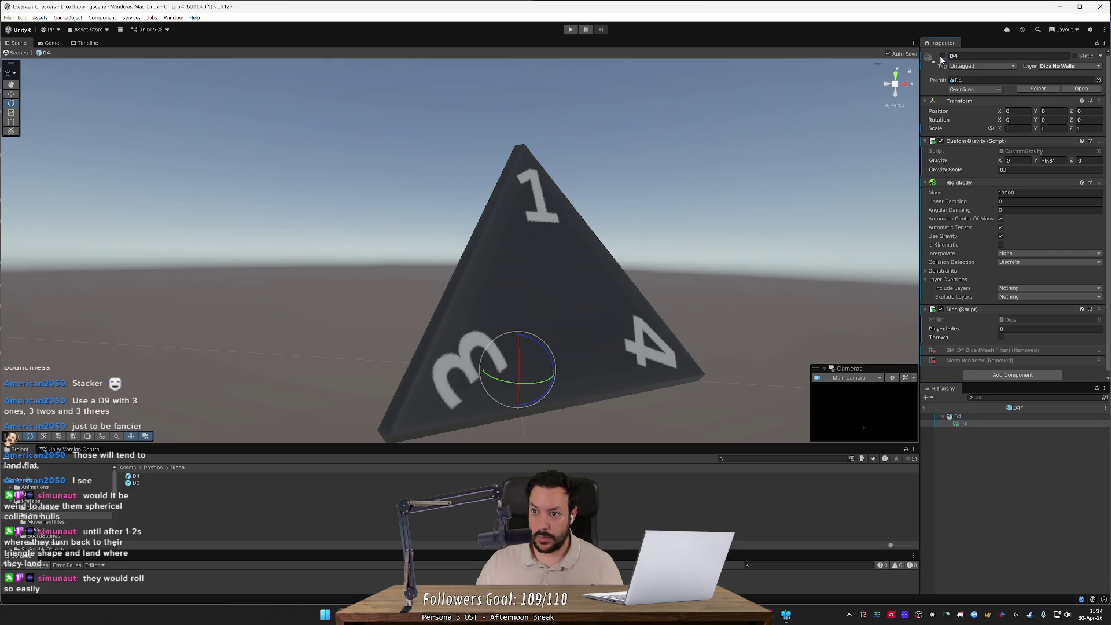
pyautogui.click(968, 415)
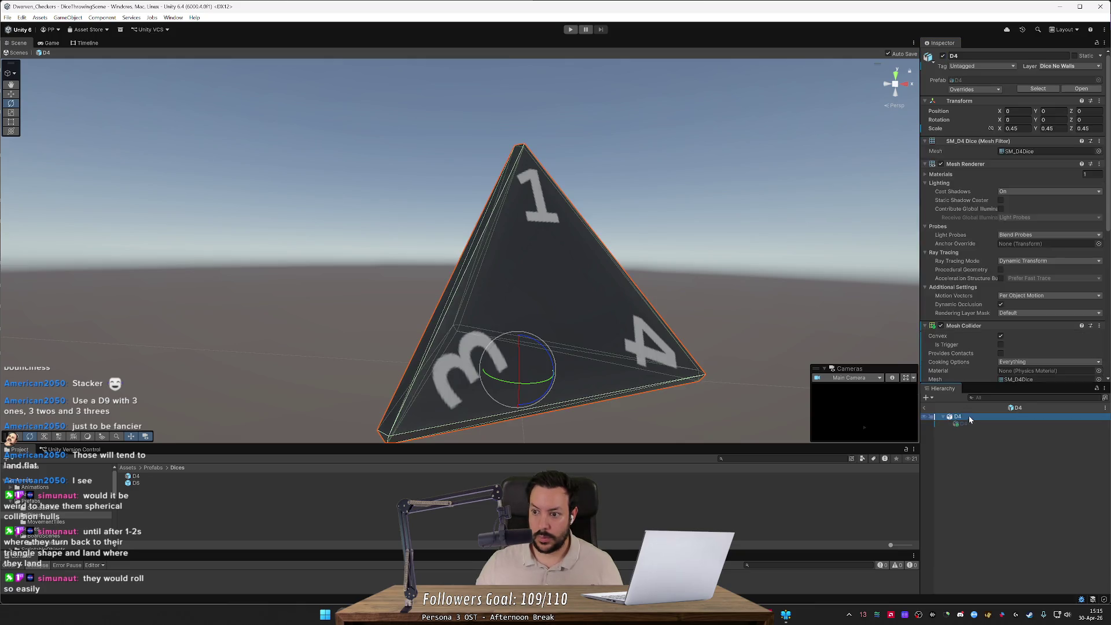
pyautogui.click(966, 425)
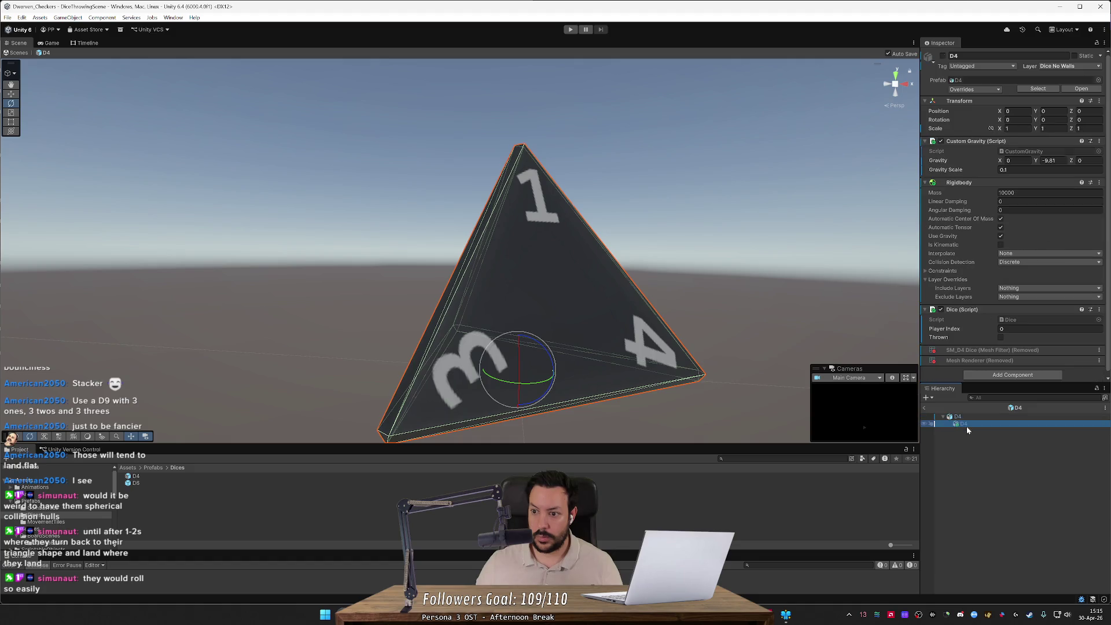
pyautogui.click(969, 415)
pyautogui.hotkey('ctrl', 'z')
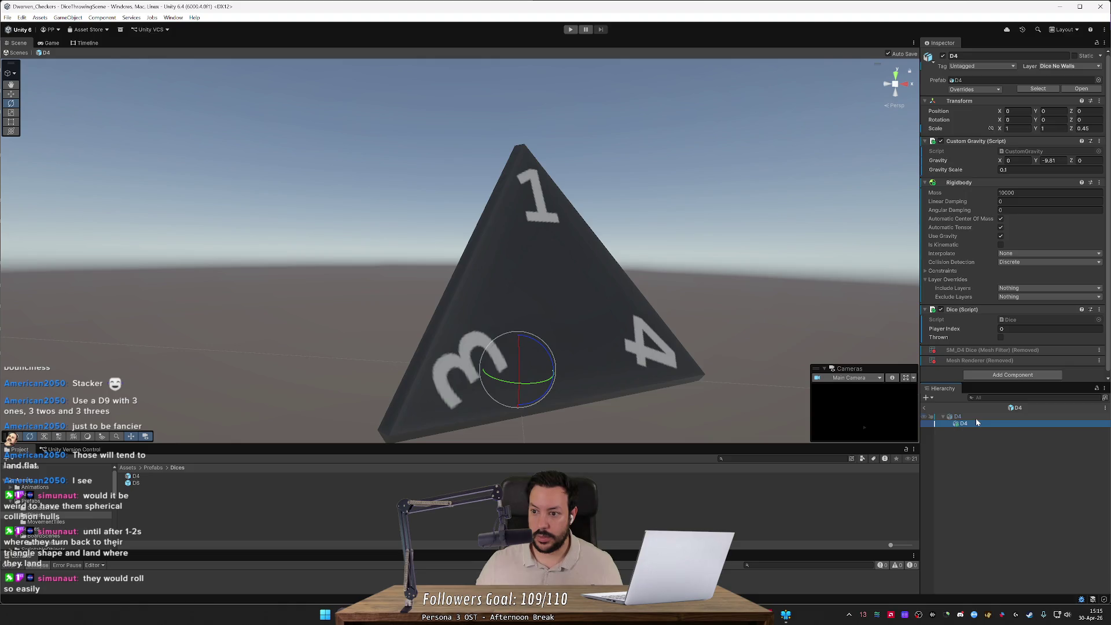
pyautogui.click(977, 431)
pyautogui.click(978, 425)
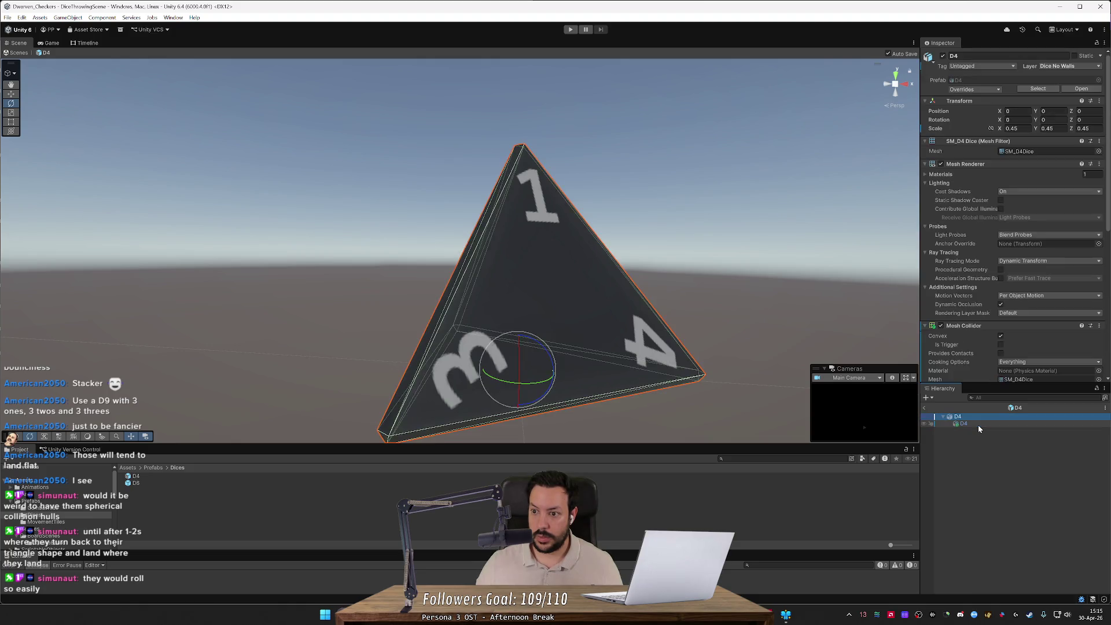
# - Undo further edits while switching selection between the parent and child D4
pyautogui.hotkey('ctrl', 'z')
pyautogui.click(977, 425)
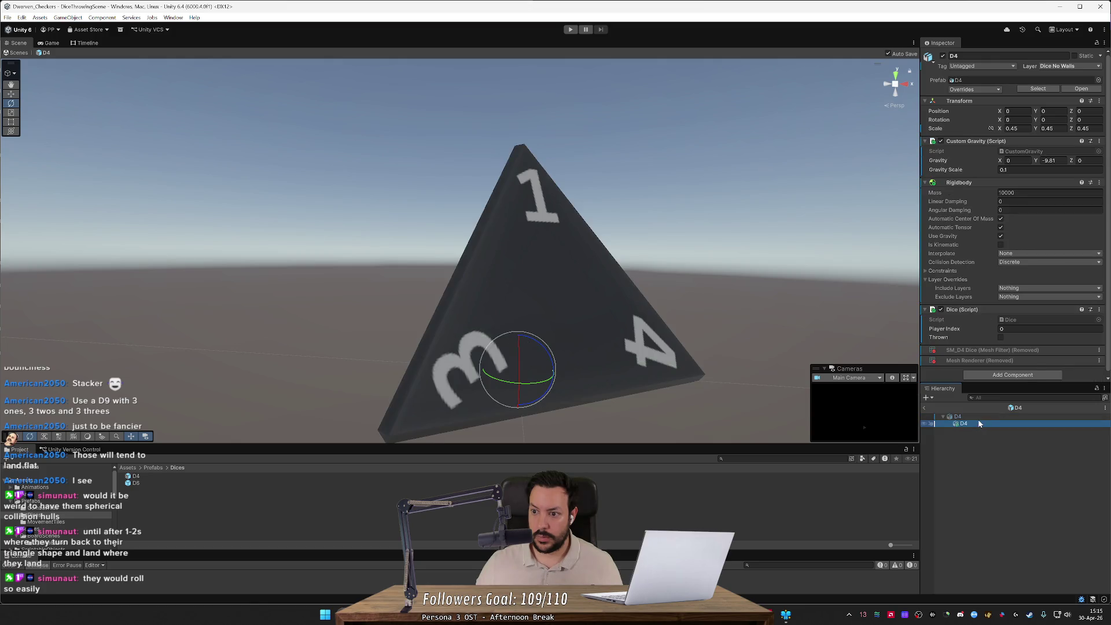
pyautogui.hotkey('ctrl', 'z')
pyautogui.click(978, 424)
pyautogui.hotkey('ctrl', 'z')
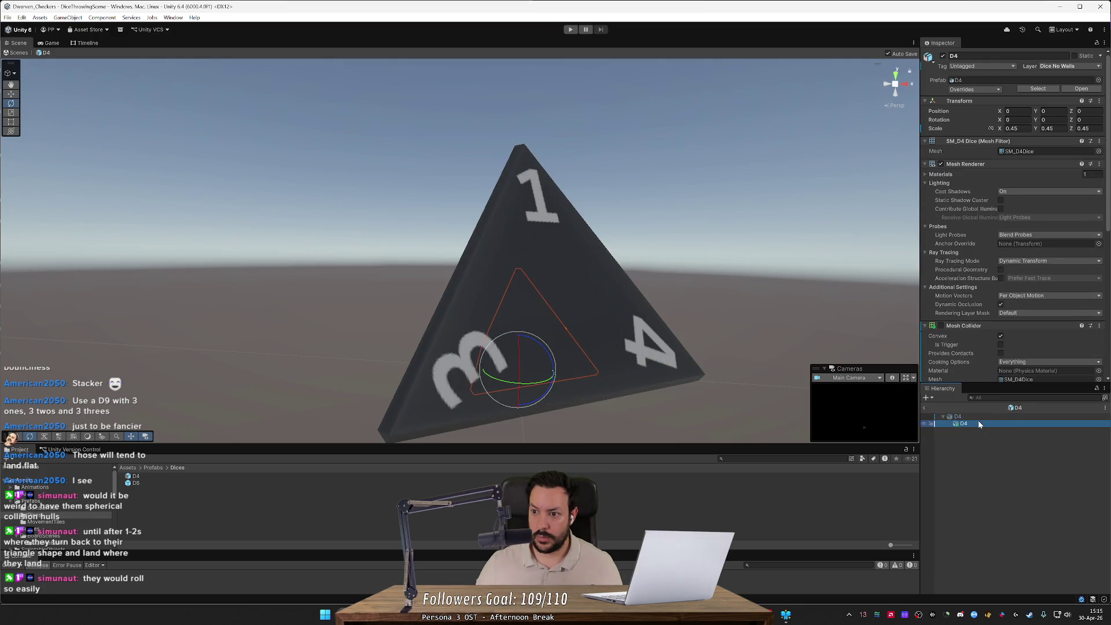
pyautogui.click(970, 415)
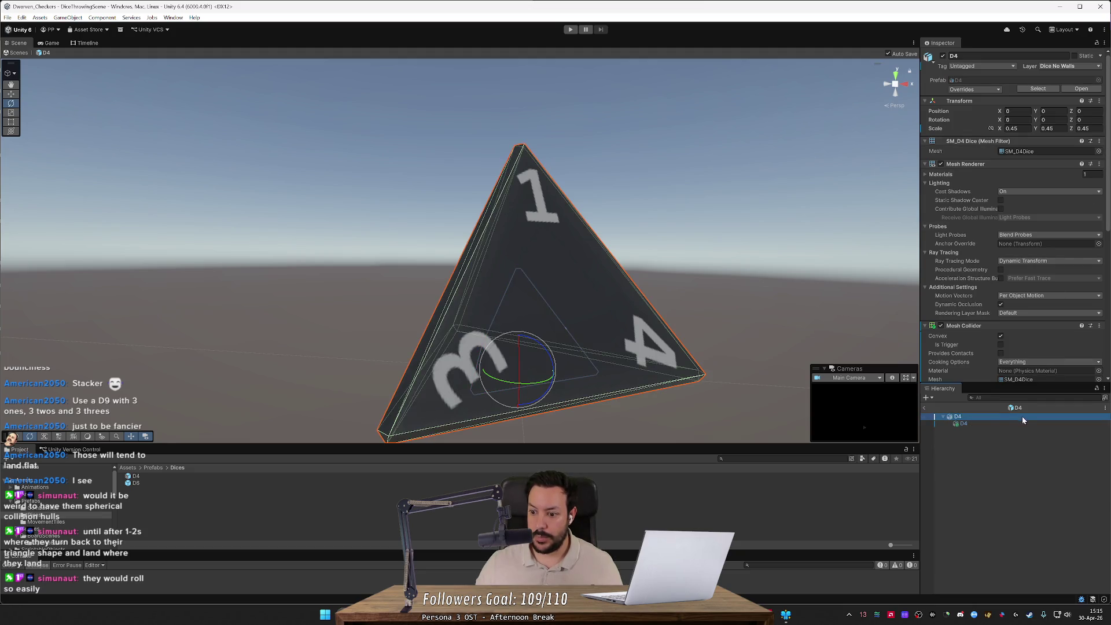
pyautogui.click(983, 422)
pyautogui.click(985, 417)
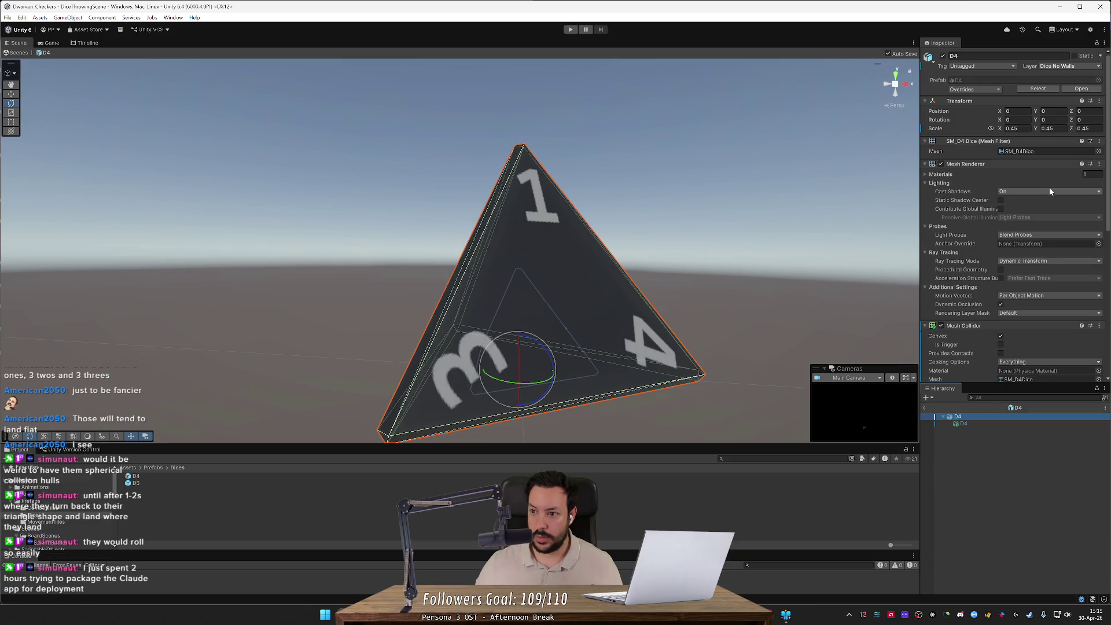
# - Remove the Mesh Filter, Mesh Renderer and Mesh Collider from the parent D4 again
pyautogui.click(1099, 142)
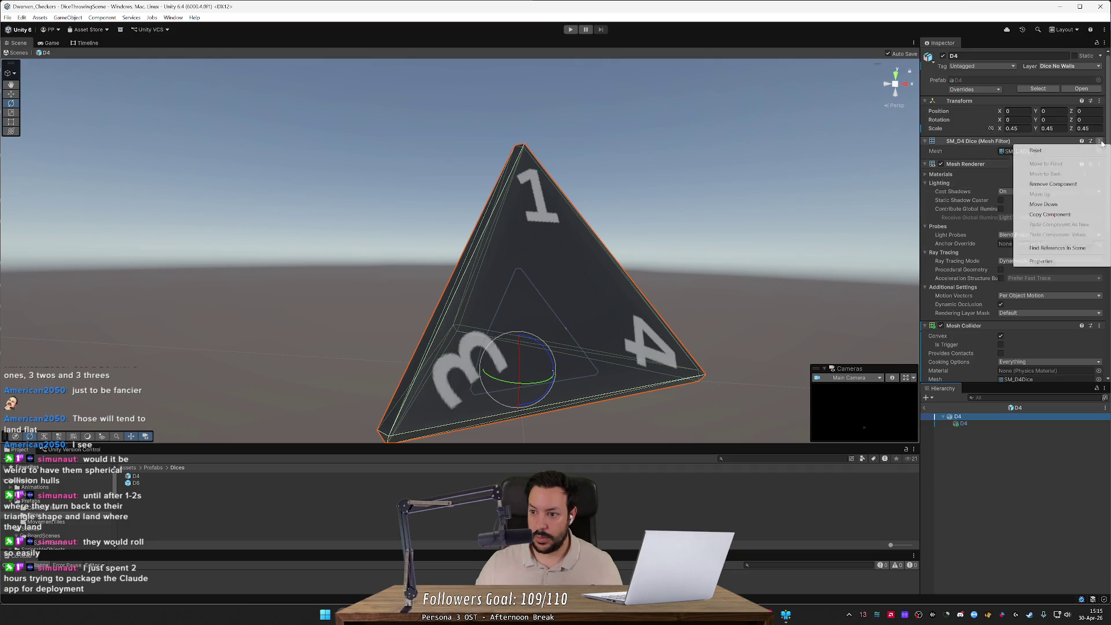
pyautogui.click(1070, 184)
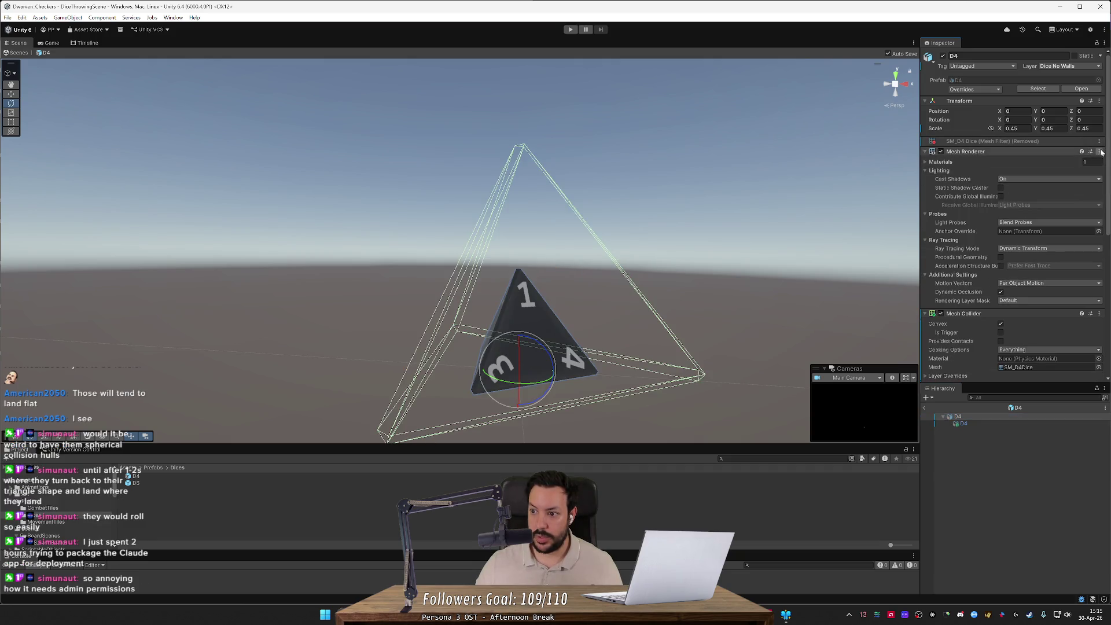
pyautogui.click(1099, 151)
pyautogui.click(1071, 195)
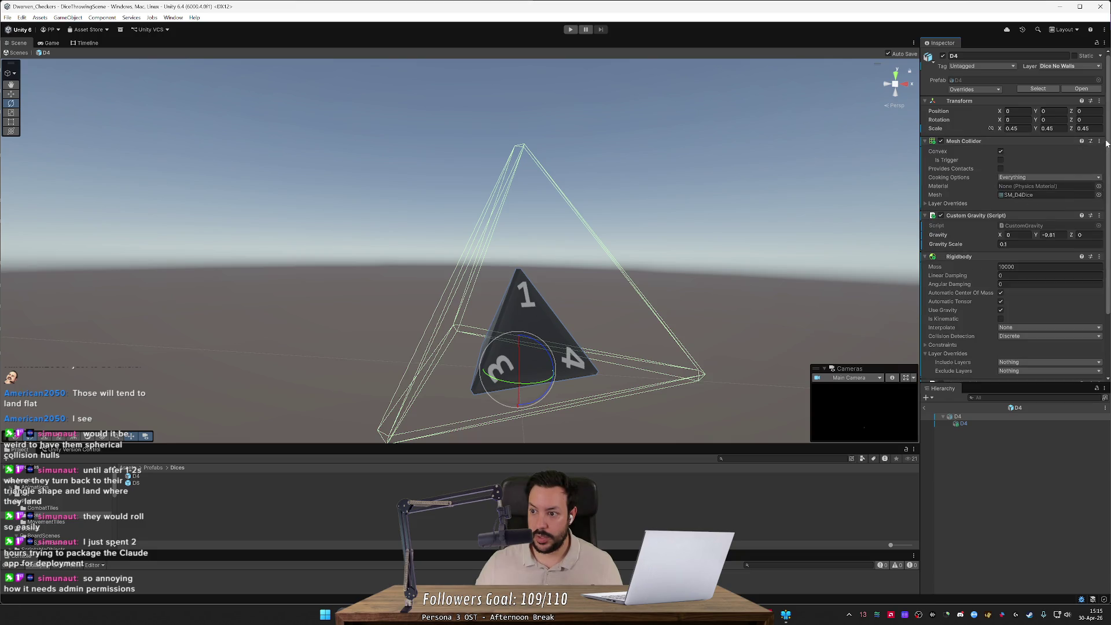
pyautogui.click(1099, 141)
pyautogui.click(1070, 186)
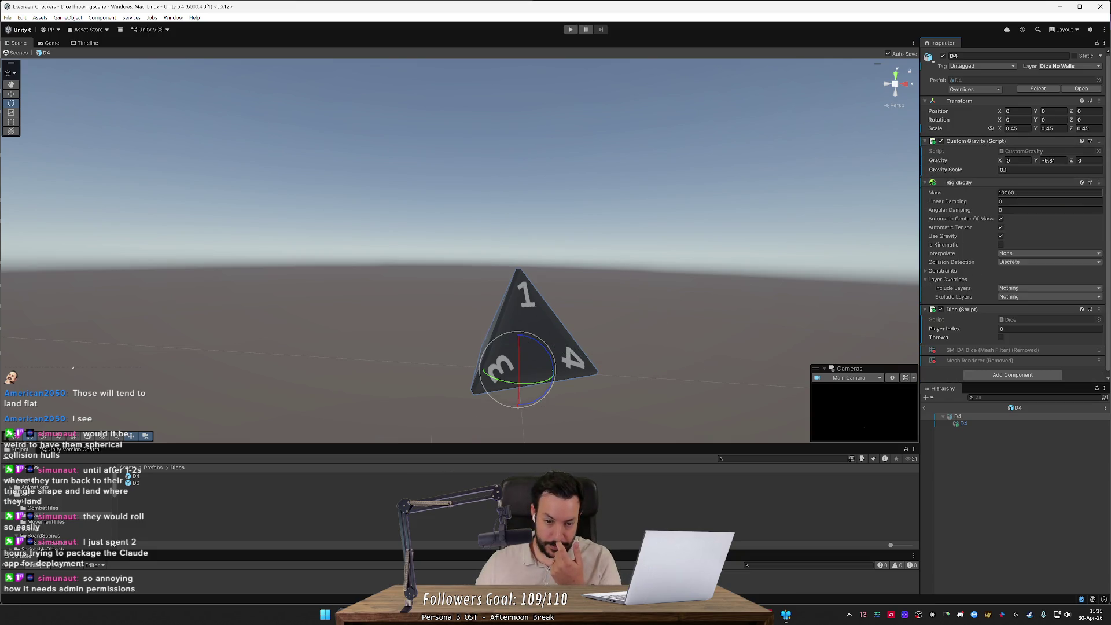
# - Enable the child D4's Mesh Collider and start setting its scale to 1
pyautogui.click(984, 423)
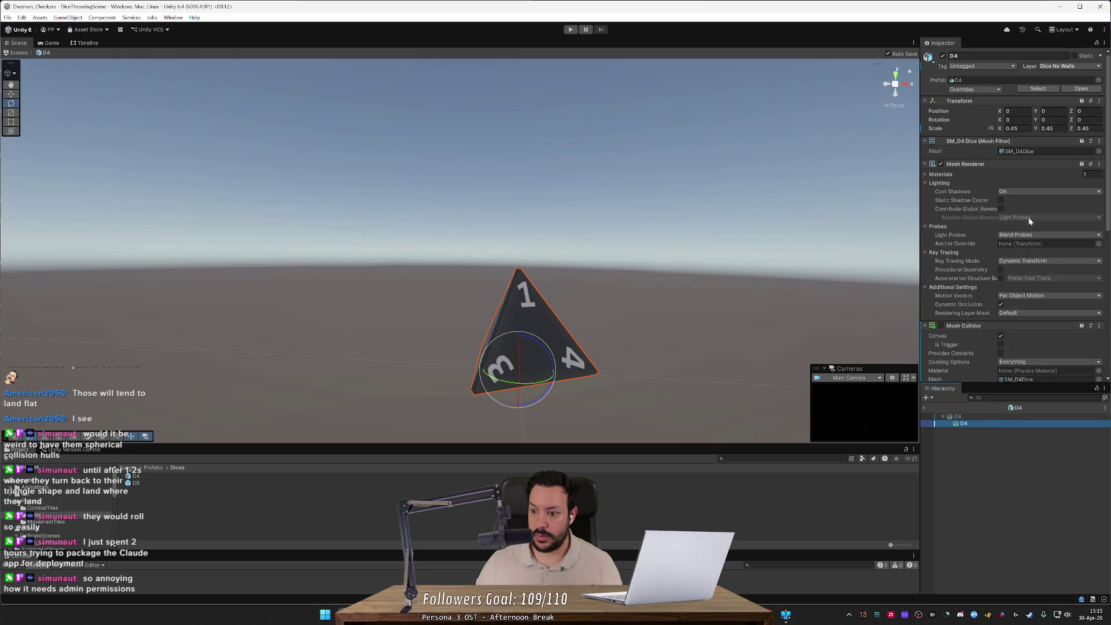
pyautogui.click(941, 325)
pyautogui.scroll(-1, 965, 317)
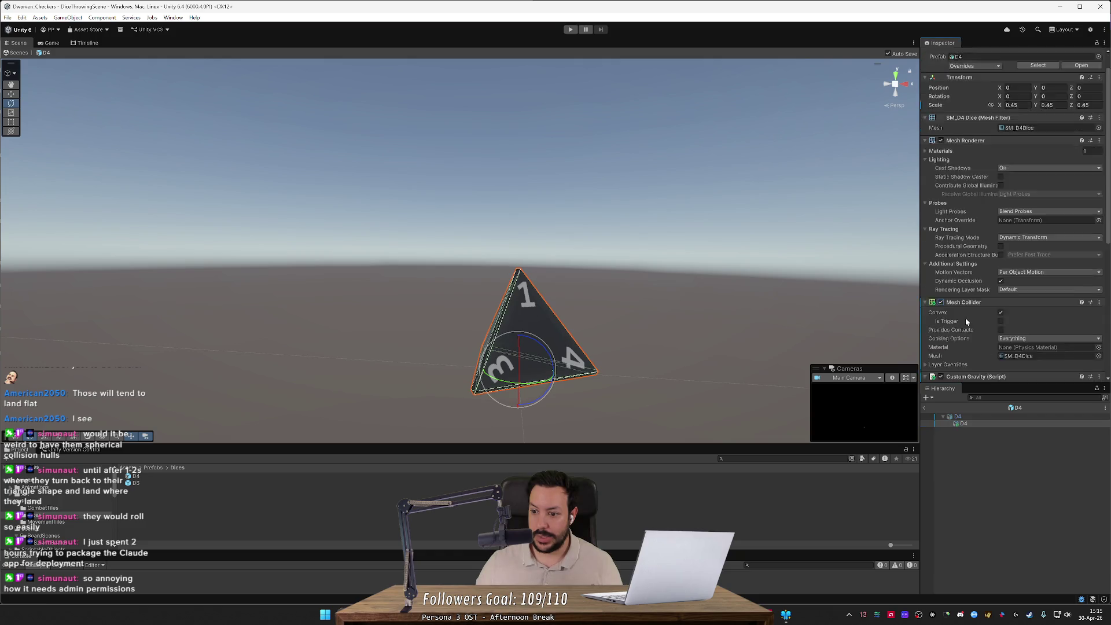
pyautogui.scroll(2, 966, 315)
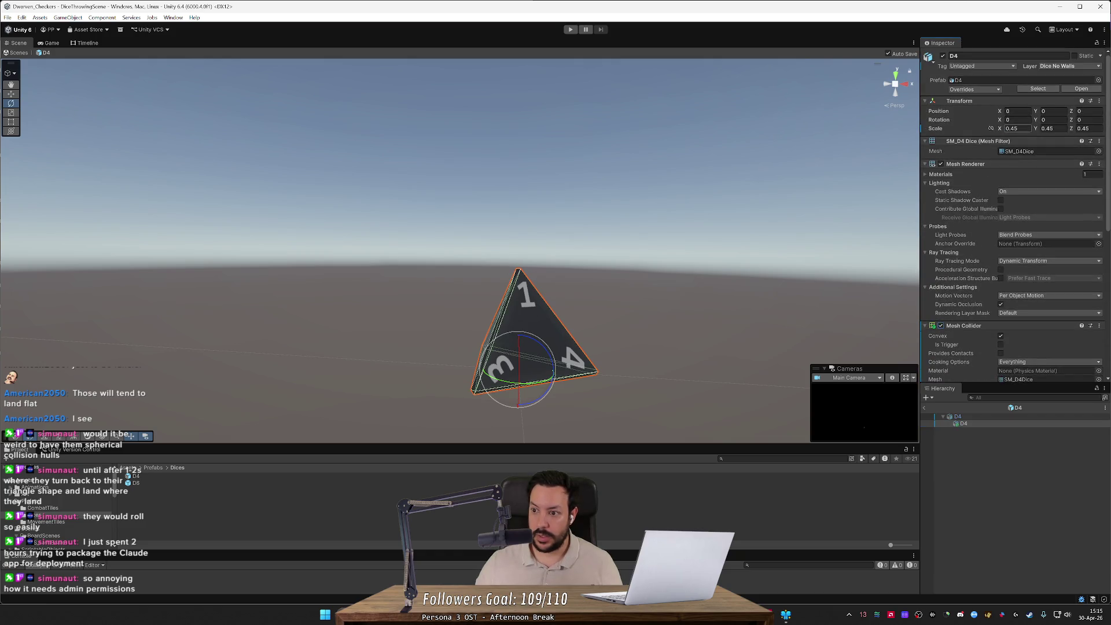
pyautogui.write('1')
pyautogui.press('Tab')
# - Commit the child's scale of 1 and drag its Y position slightly lower
pyautogui.write('1')
pyautogui.press('Tab')
pyautogui.write('1')
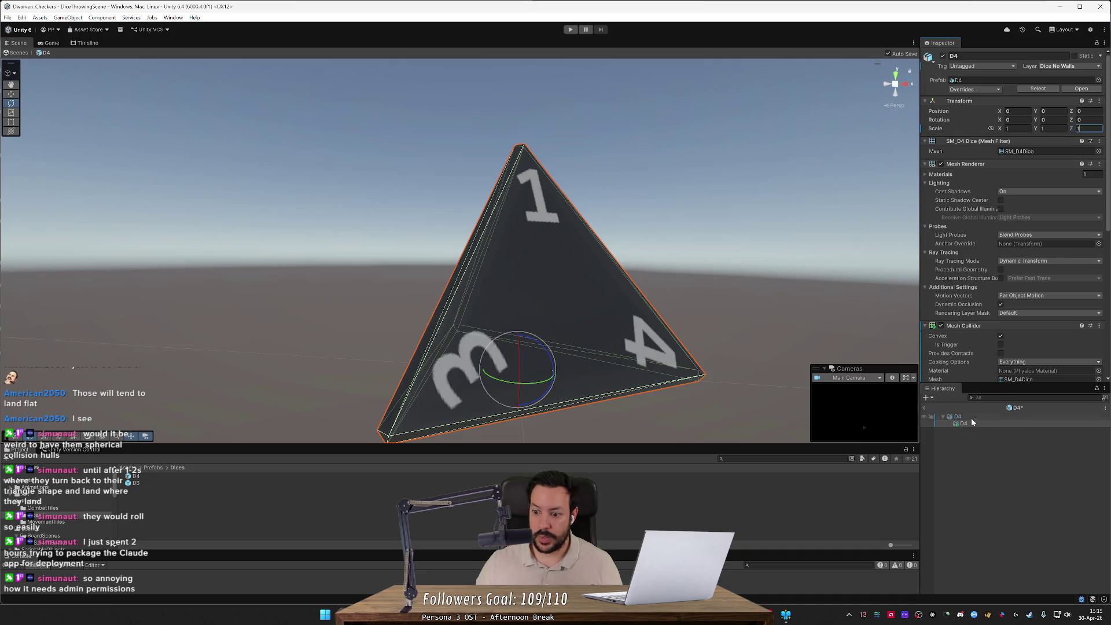
pyautogui.click(970, 421)
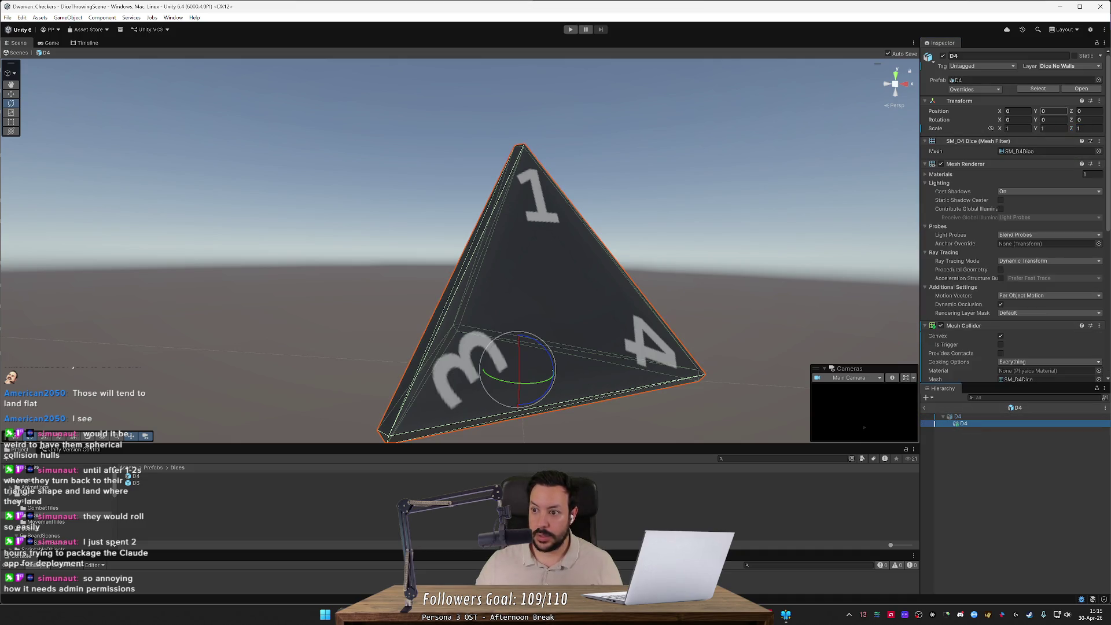
pyautogui.moveTo(1039, 114)
pyautogui.mouseDown()
pyautogui.moveTo(1028, 113)
pyautogui.moveTo(1038, 111)
pyautogui.mouseUp()
pyautogui.click(1013, 416)
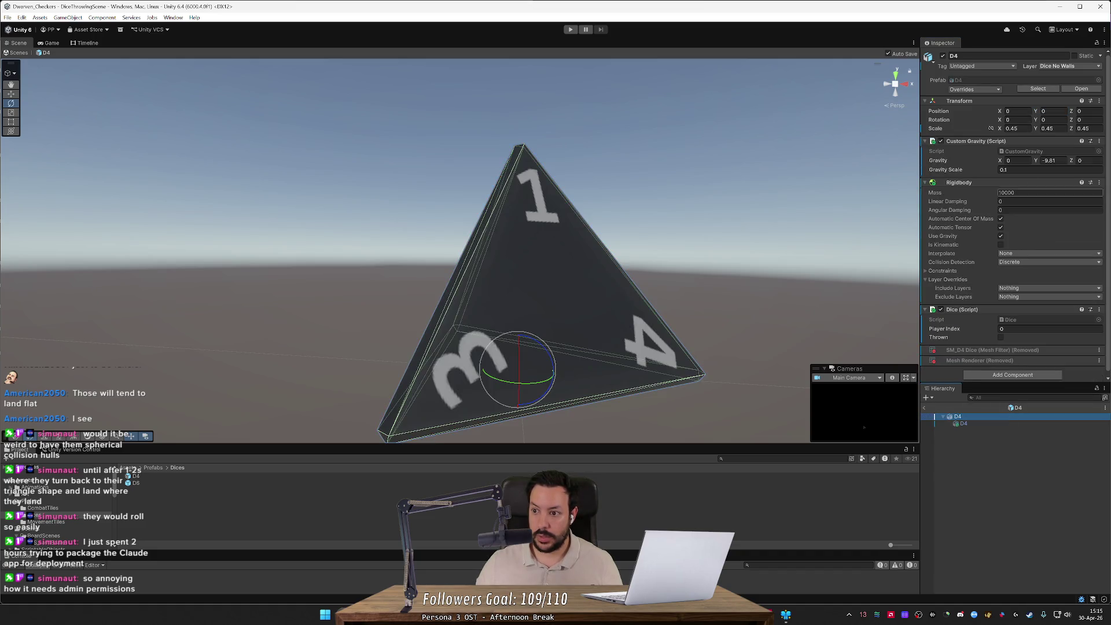
pyautogui.click(988, 424)
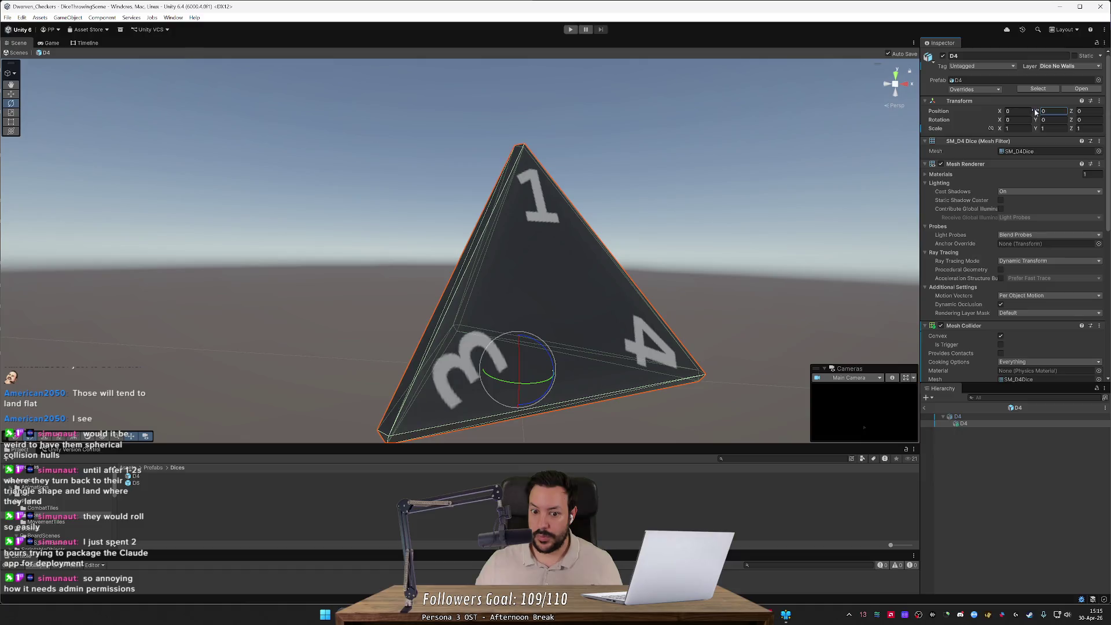
pyautogui.moveTo(1034, 112); pyautogui.dragTo(1034, 112)
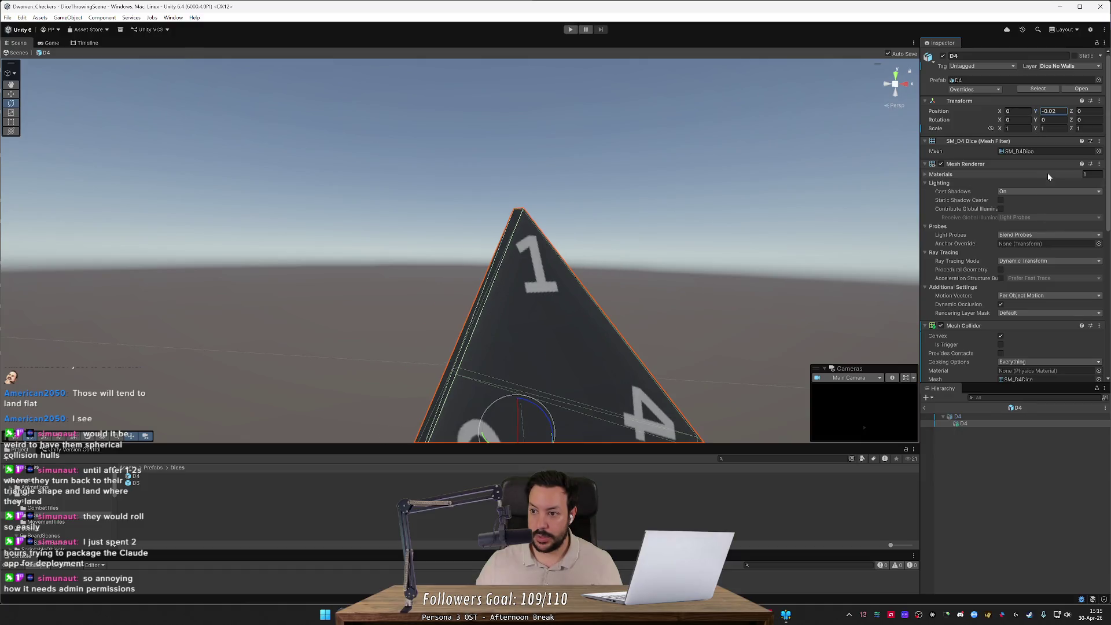
pyautogui.click(981, 418)
pyautogui.moveTo(810, 323)
pyautogui.mouseDown()
pyautogui.moveTo(789, 317)
pyautogui.moveTo(921, 285)
pyautogui.moveTo(949, 296)
pyautogui.mouseUp()
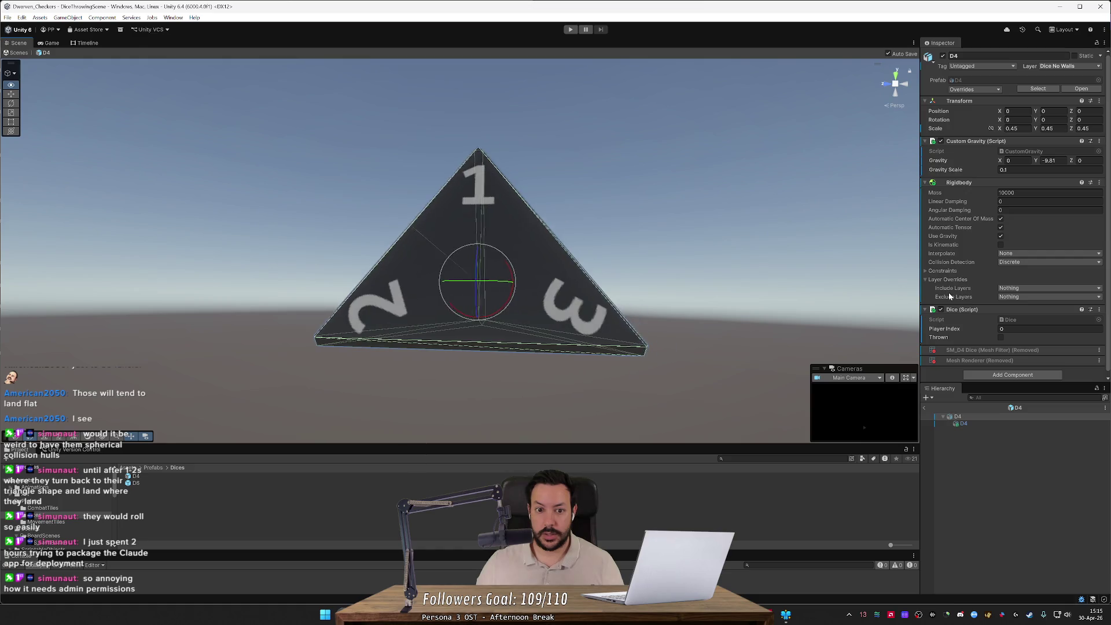
# - Set the child D4's Y position to -0.025 and orbit to view the die upright
pyautogui.click(1001, 422)
pyautogui.click(1061, 112)
pyautogui.write('5')
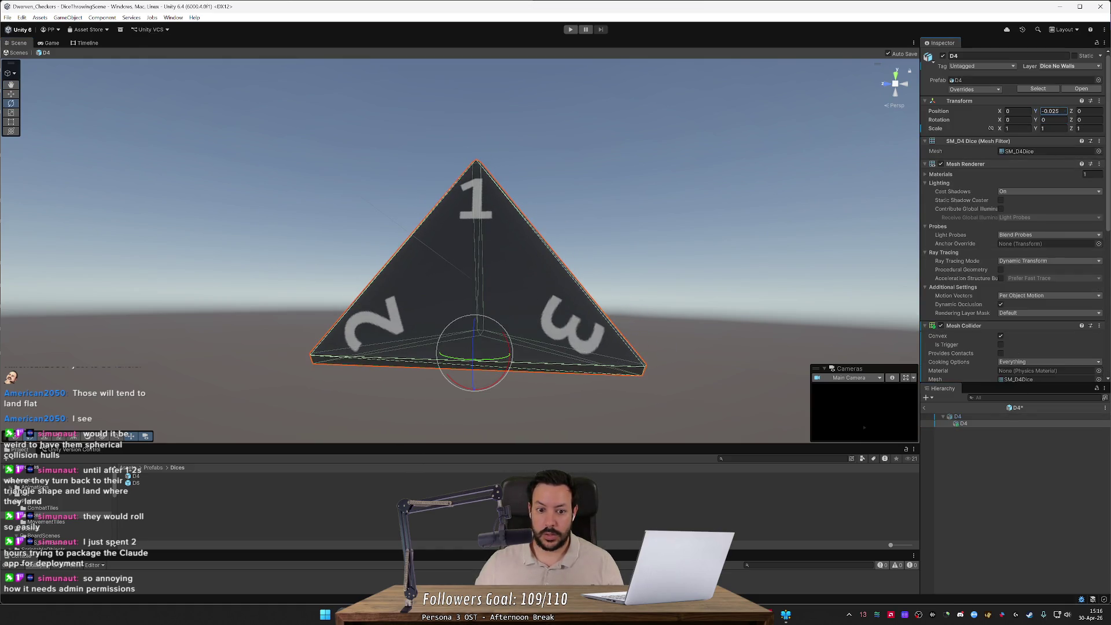
pyautogui.click(957, 417)
pyautogui.moveTo(839, 312)
pyautogui.mouseDown()
pyautogui.moveTo(818, 310)
pyautogui.moveTo(839, 300)
pyautogui.mouseUp()
pyautogui.moveTo(1017, 299)
pyautogui.mouseDown()
pyautogui.moveTo(1035, 300)
pyautogui.moveTo(737, 305)
pyautogui.moveTo(904, 304)
pyautogui.moveTo(715, 281)
pyautogui.moveTo(592, 245)
pyautogui.moveTo(725, 248)
pyautogui.mouseUp()
pyautogui.click(956, 435)
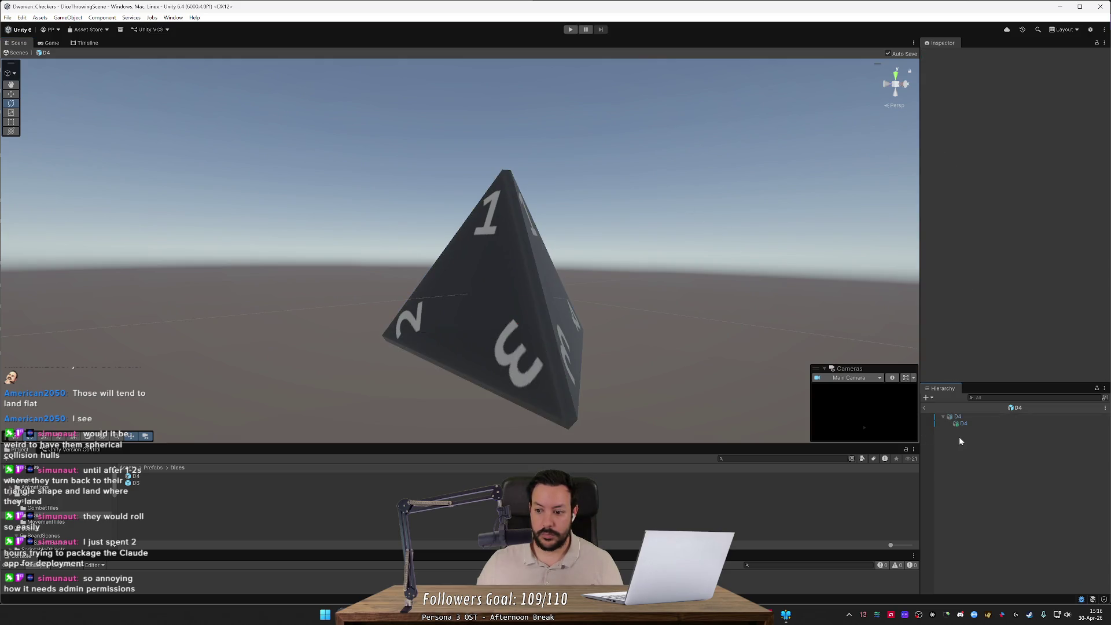
# - Remove Custom Gravity, Rigidbody and the Dice script from the child D4
pyautogui.click(969, 423)
pyautogui.click(971, 416)
pyautogui.click(969, 424)
pyautogui.scroll(-3, 979, 337)
pyautogui.scroll(-2, 980, 336)
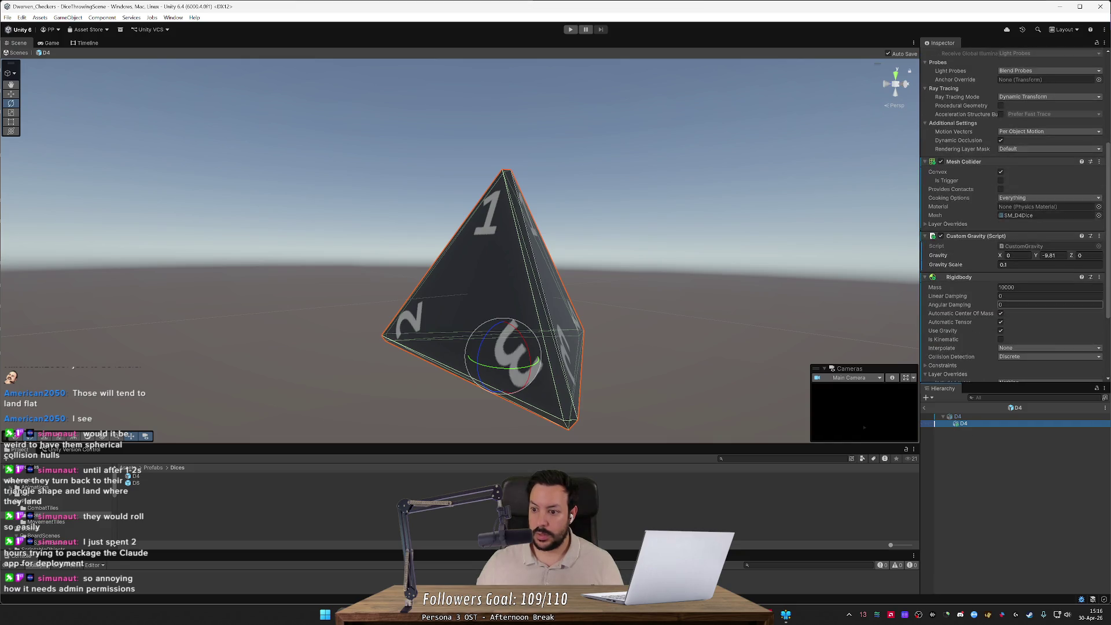
pyautogui.click(1099, 236)
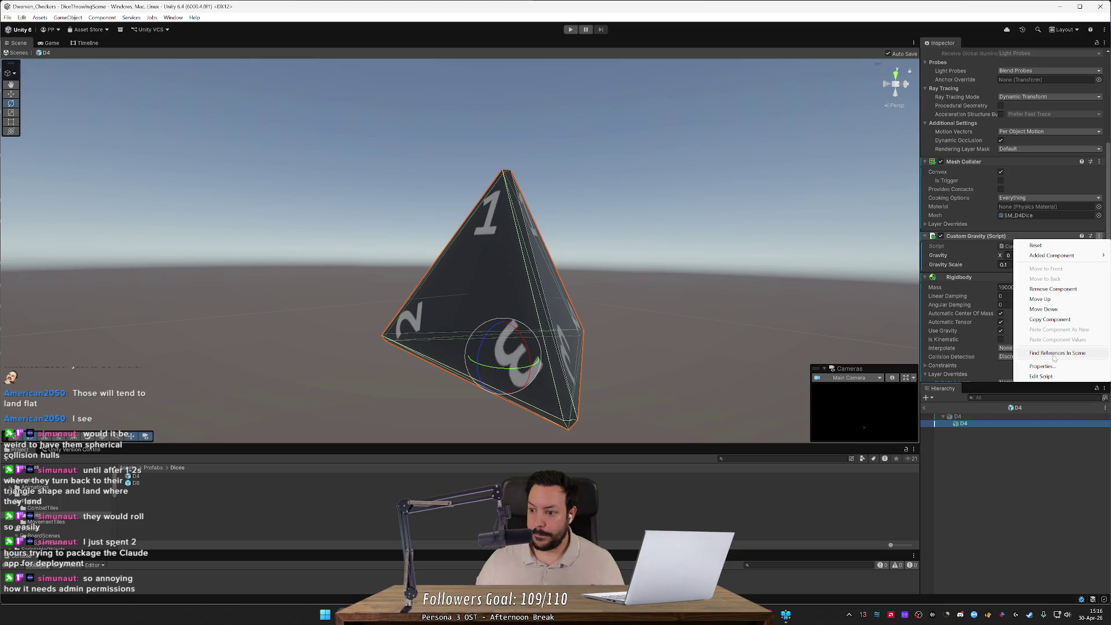
pyautogui.click(1062, 292)
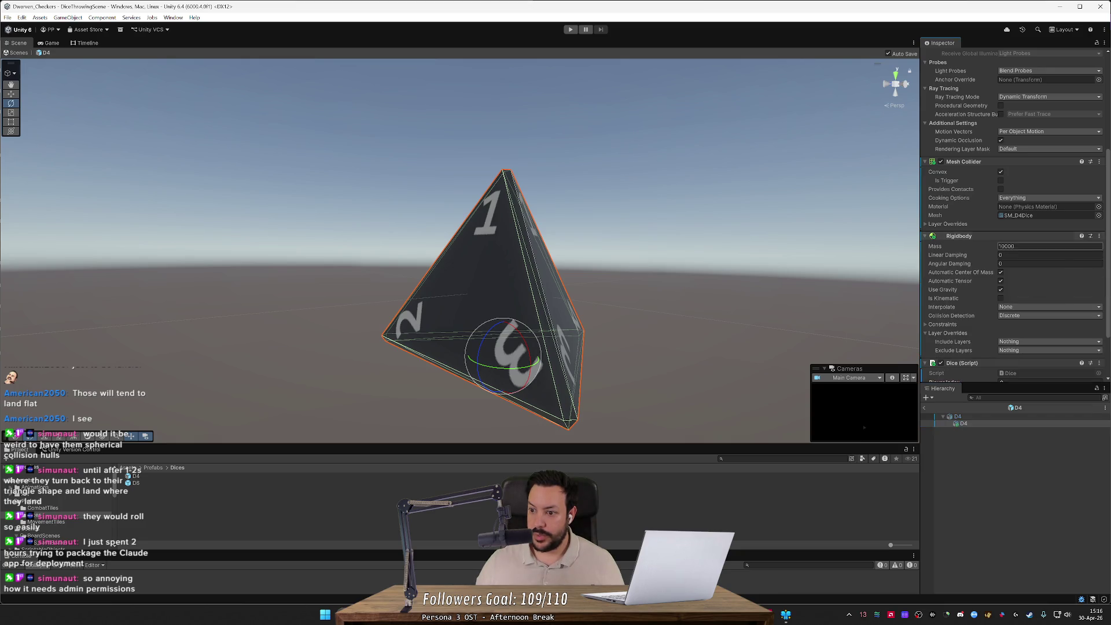
pyautogui.click(1099, 236)
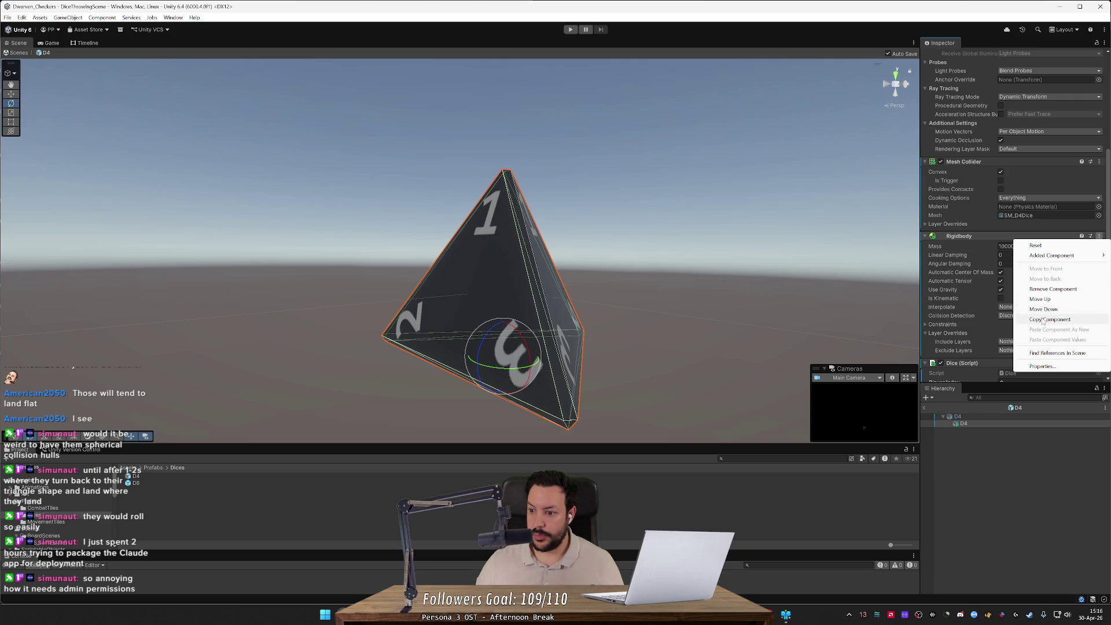
pyautogui.click(1052, 288)
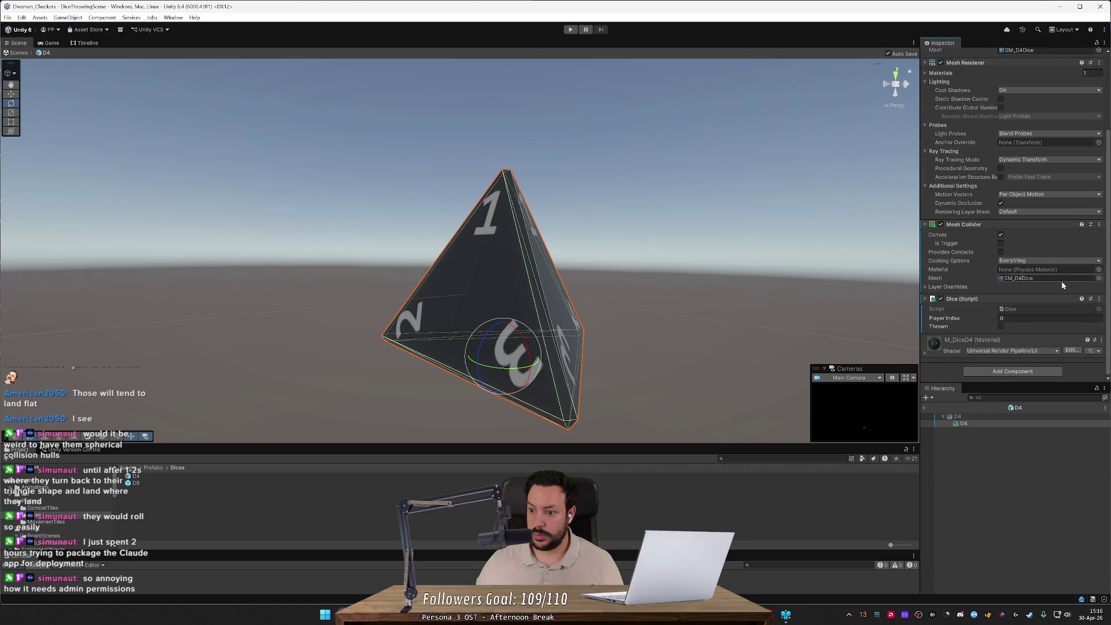
pyautogui.click(1099, 299)
pyautogui.click(1040, 353)
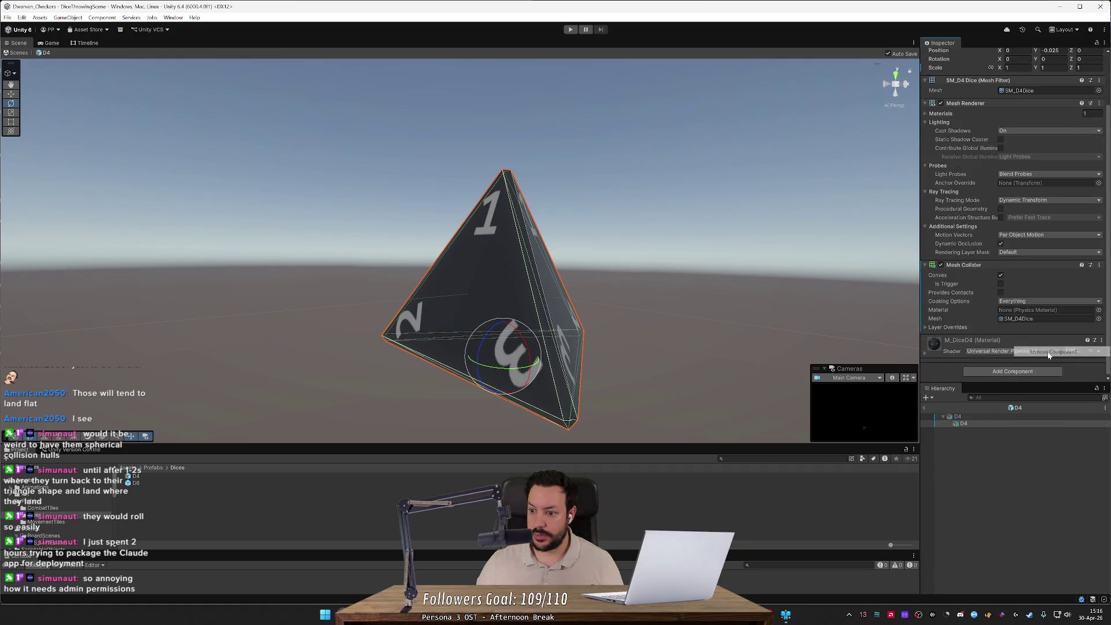
# - Review the parent D4's removed Mesh Renderer and Mesh Filter overrides, then reselect the child mesh
pyautogui.click(981, 415)
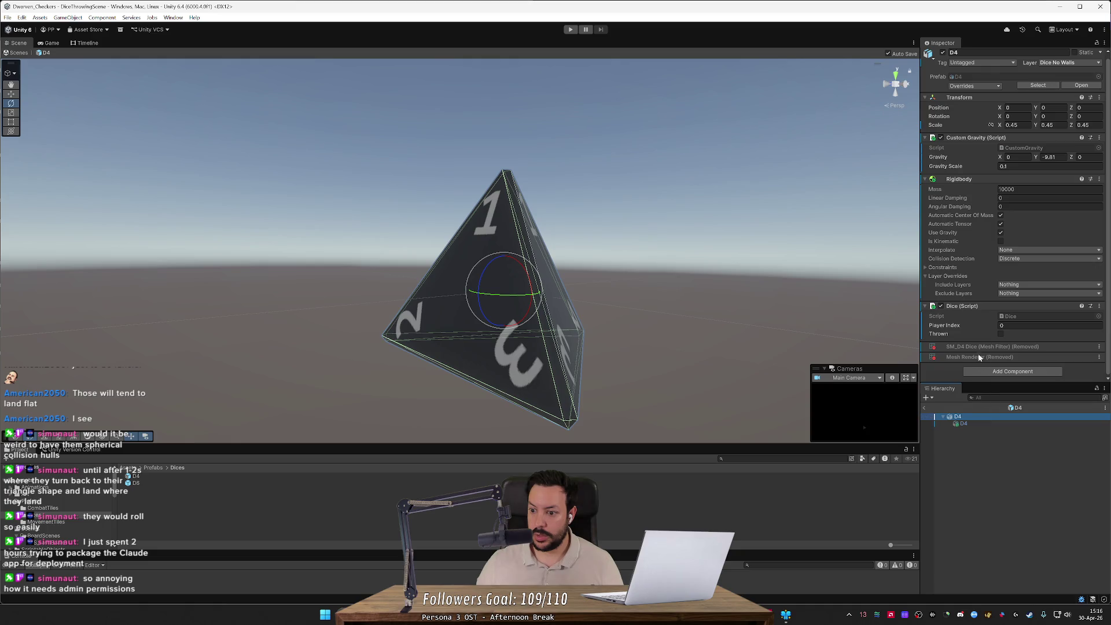
pyautogui.rightClick(1064, 355)
pyautogui.moveTo(1069, 357)
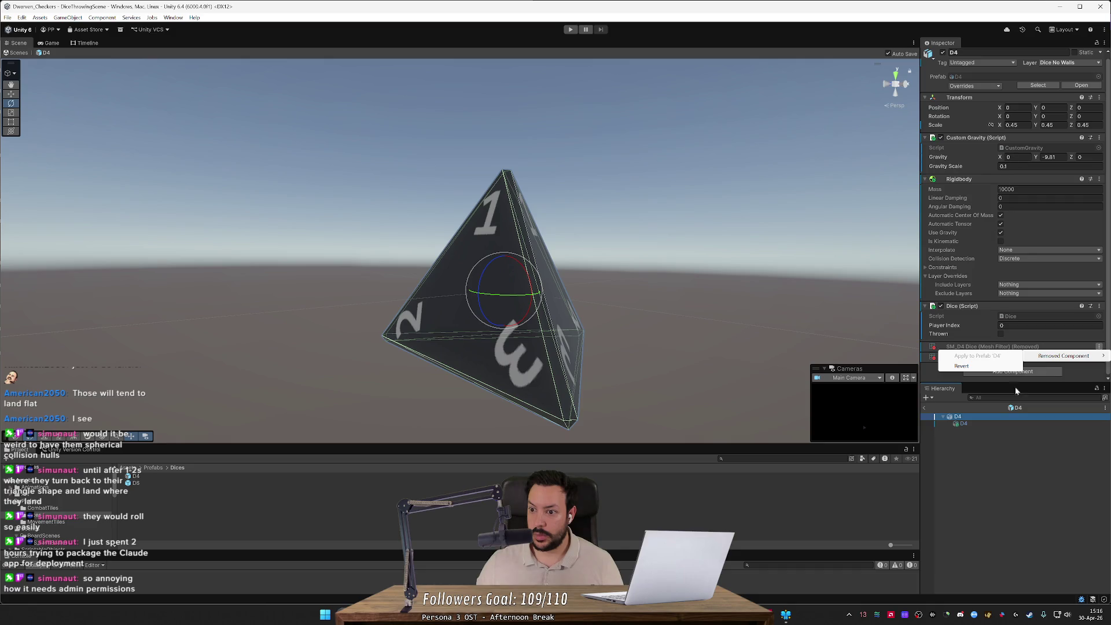
pyautogui.click(1004, 436)
pyautogui.click(970, 416)
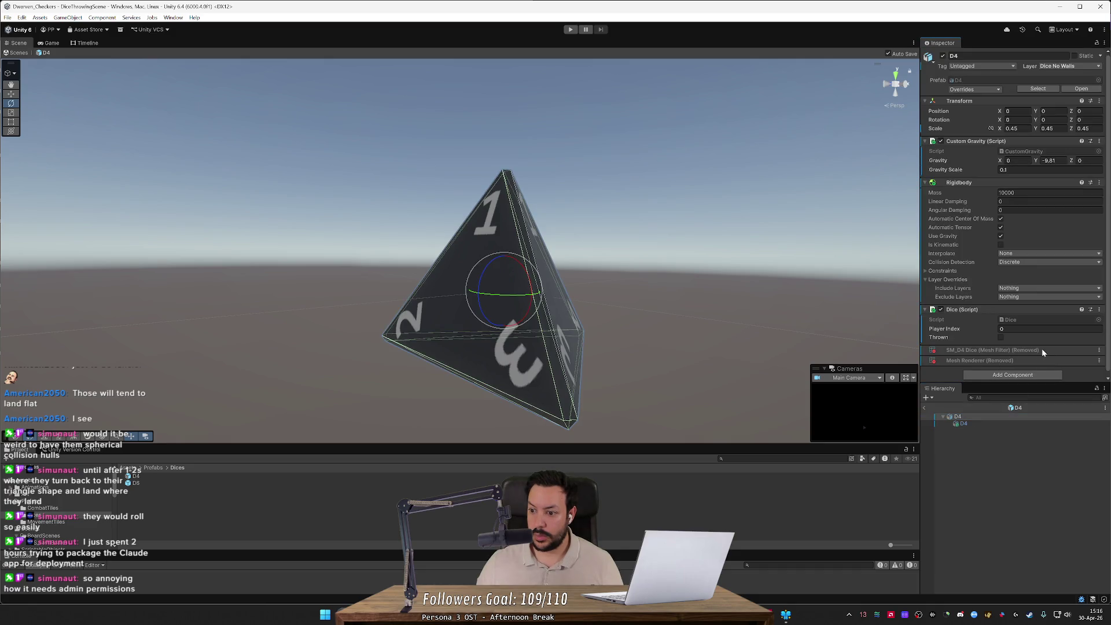
pyautogui.rightClick(1041, 351)
pyautogui.moveTo(1038, 356)
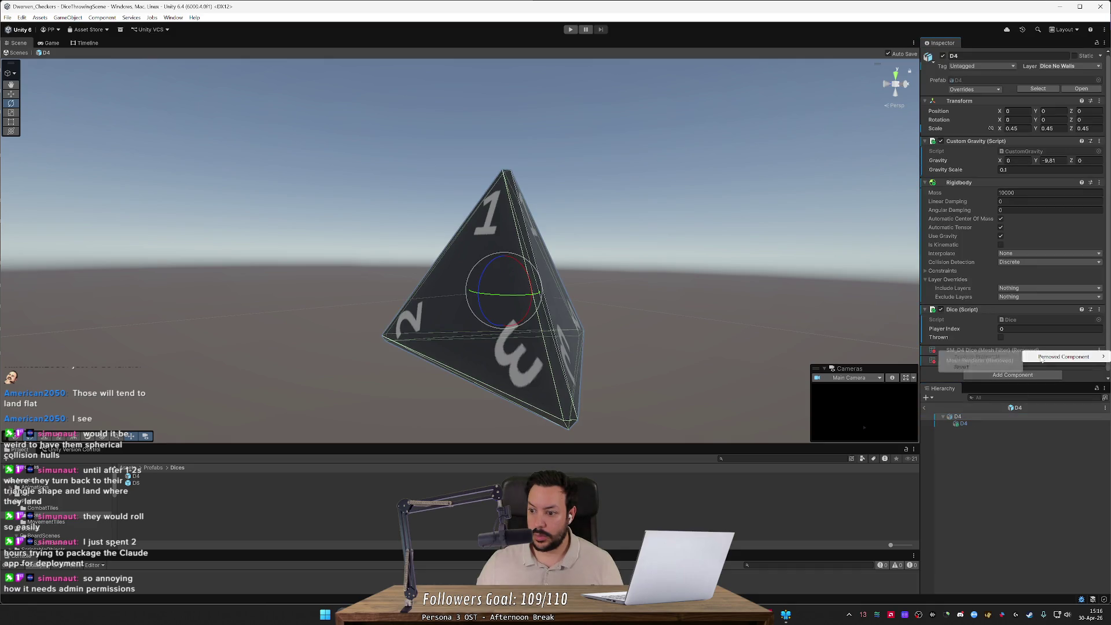
pyautogui.click(1049, 438)
pyautogui.click(1022, 415)
pyautogui.click(1093, 354)
pyautogui.click(980, 424)
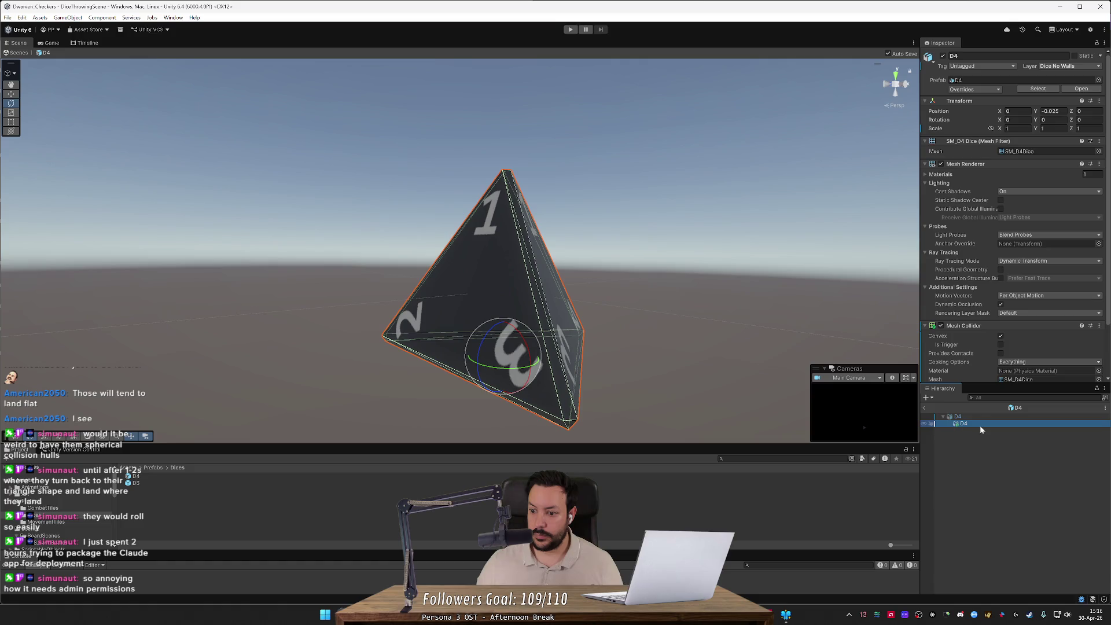
# - Enter Play mode and try to grab a die in the hexagonal tray
pyautogui.click(571, 30)
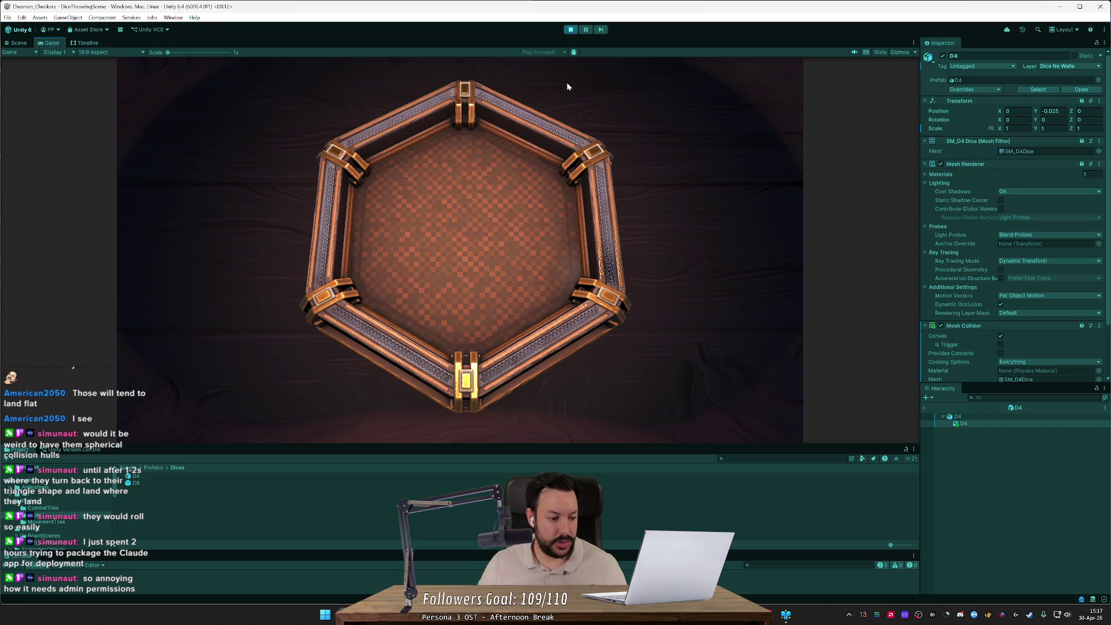
pyautogui.click(574, 360)
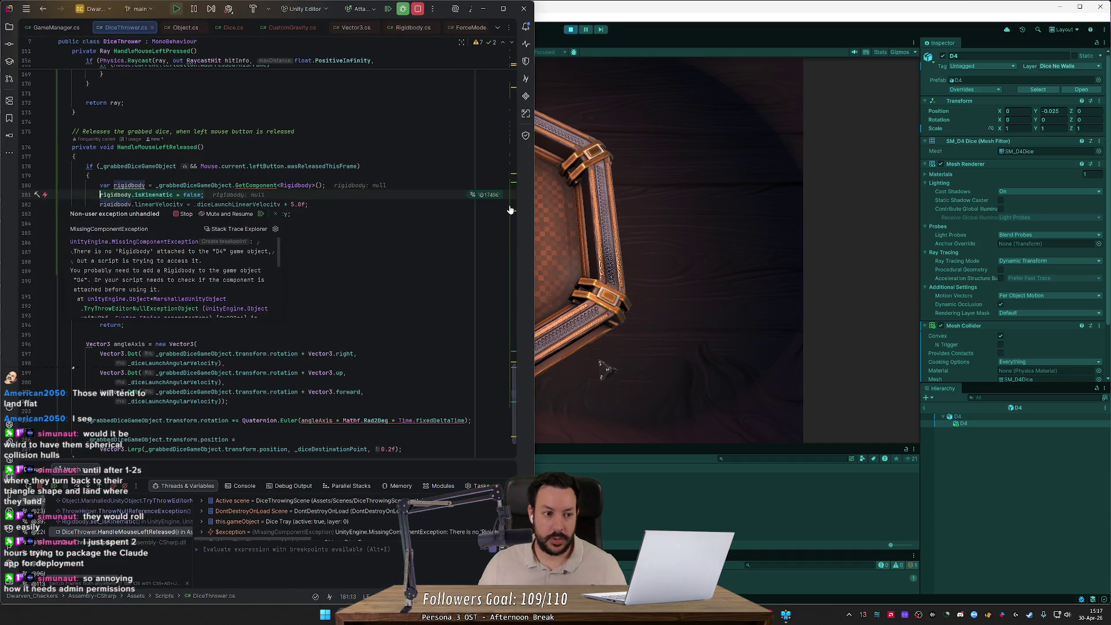
# - Inspect the isKinematic line at line 181, then scroll up to HandleMouseLeftPressed
pyautogui.press('End')
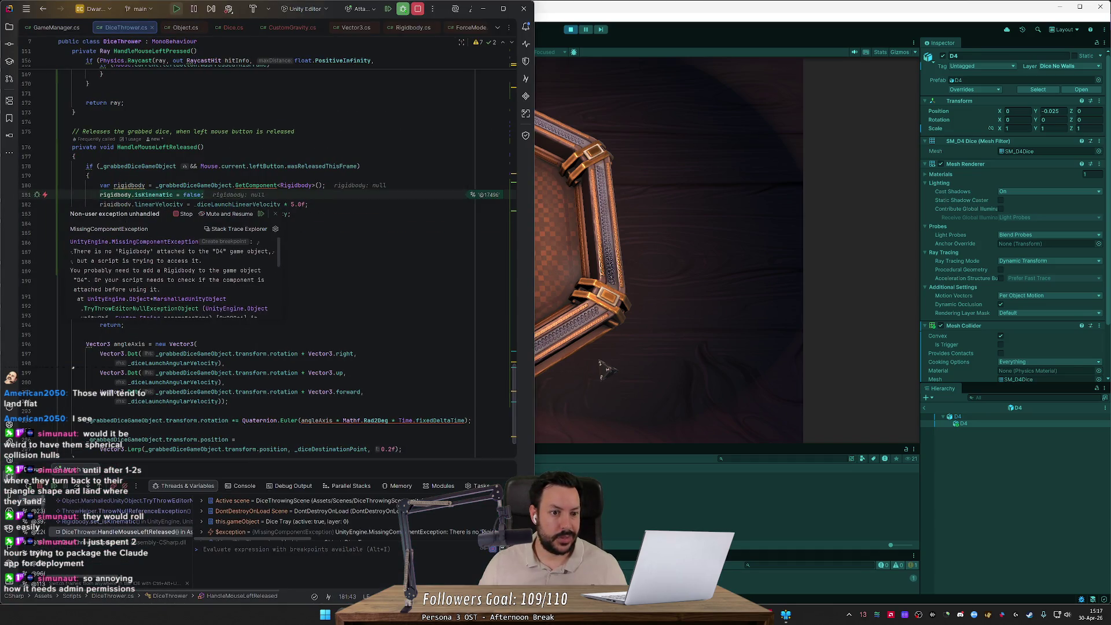
pyautogui.moveTo(295, 185)
pyautogui.press('Escape')
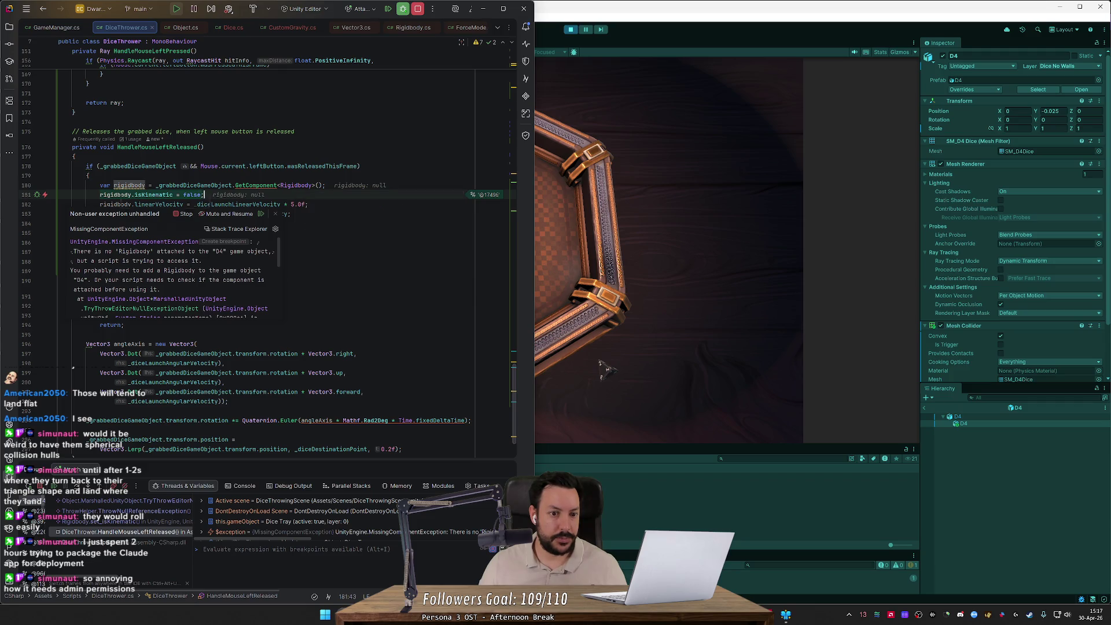
pyautogui.moveTo(129, 185)
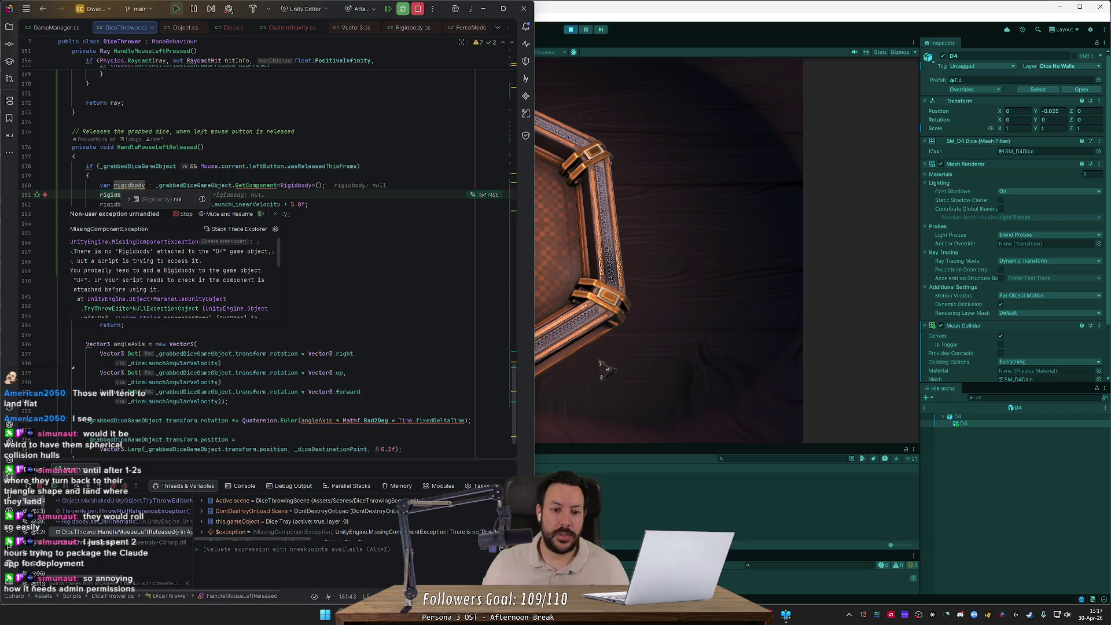
pyautogui.moveTo(515, 383); pyautogui.dragTo(519, 298)
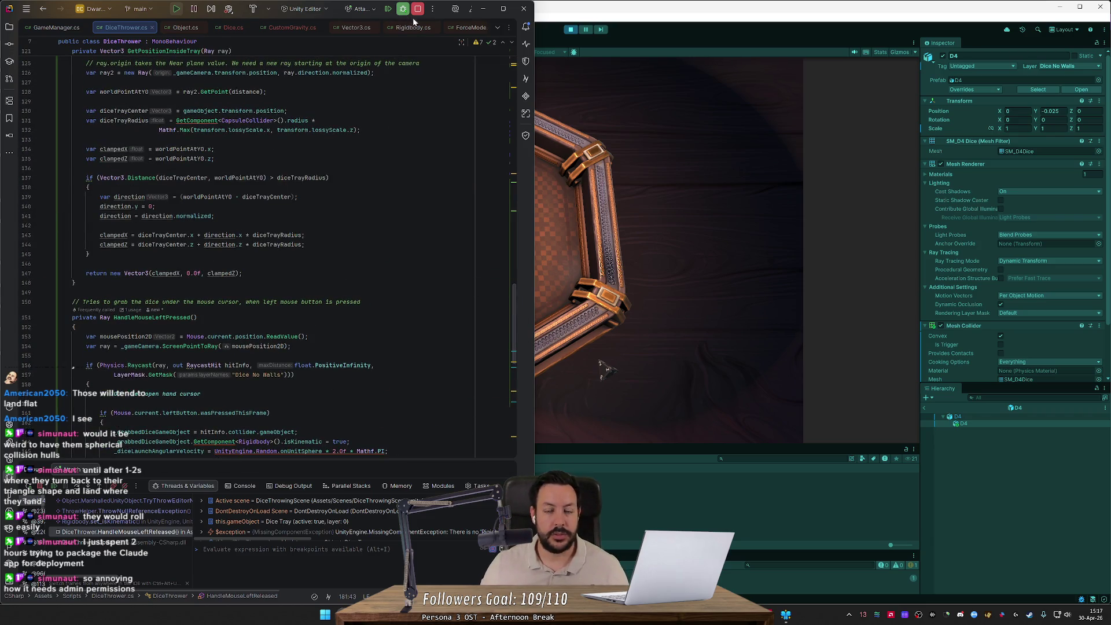
pyautogui.click(572, 31)
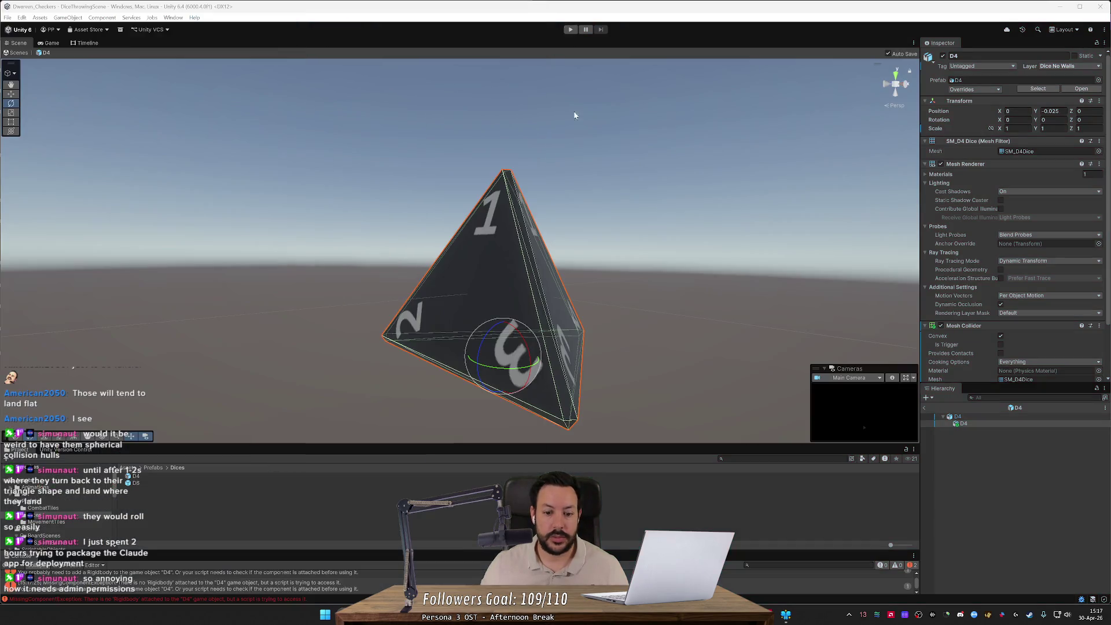
# - Move the child D4 mesh from Dice No Walls to the Default layer and play-test again
pyautogui.click(133, 482)
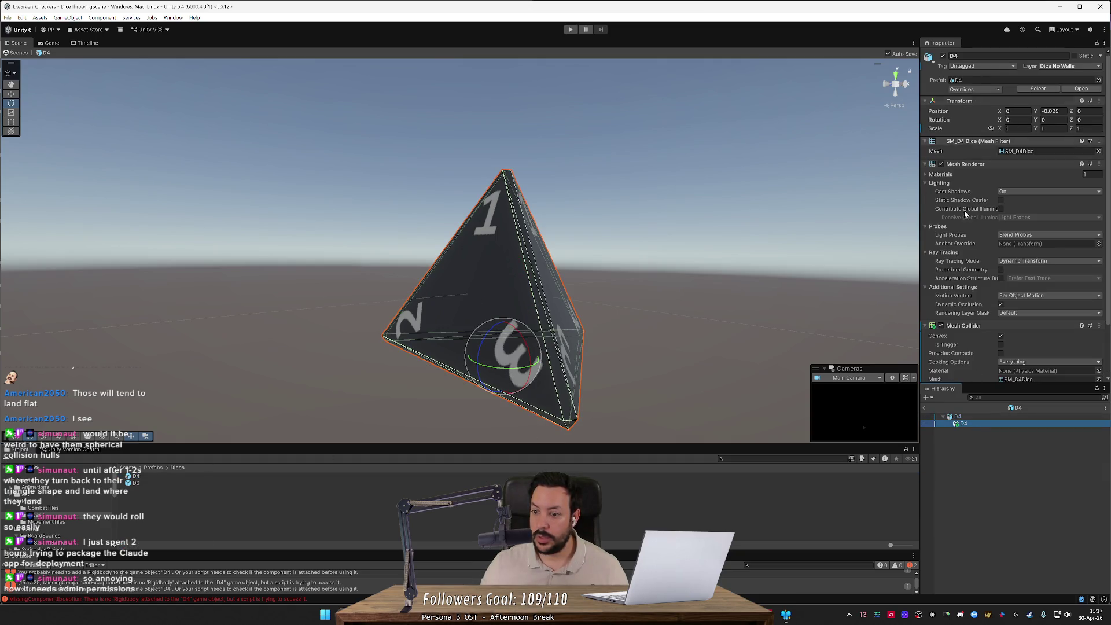
pyautogui.click(1066, 65)
pyautogui.click(1054, 75)
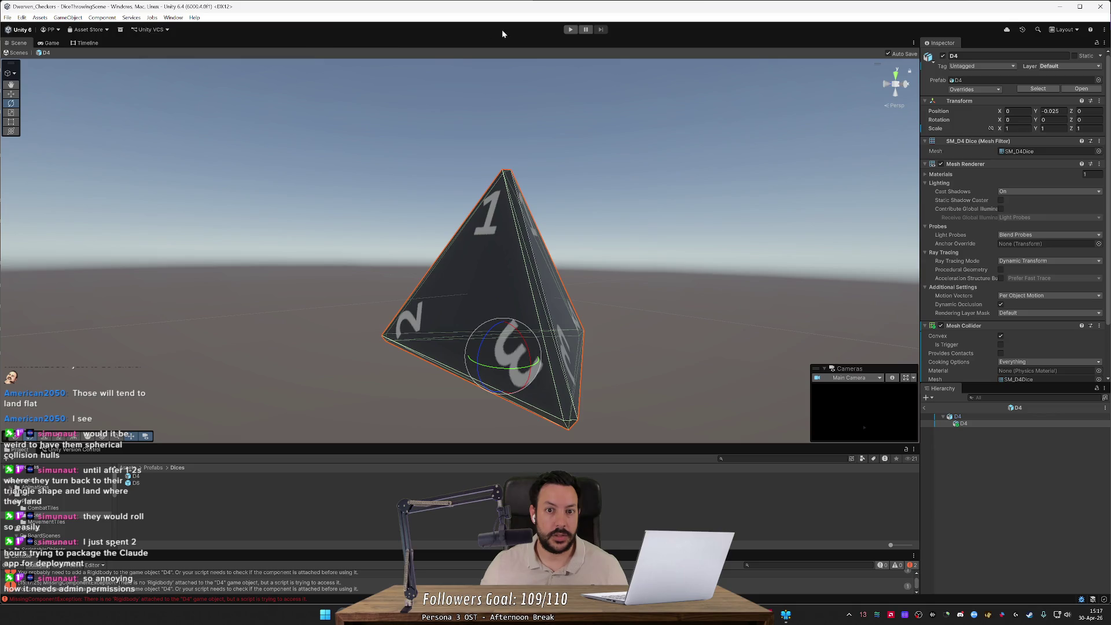
pyautogui.click(293, 506)
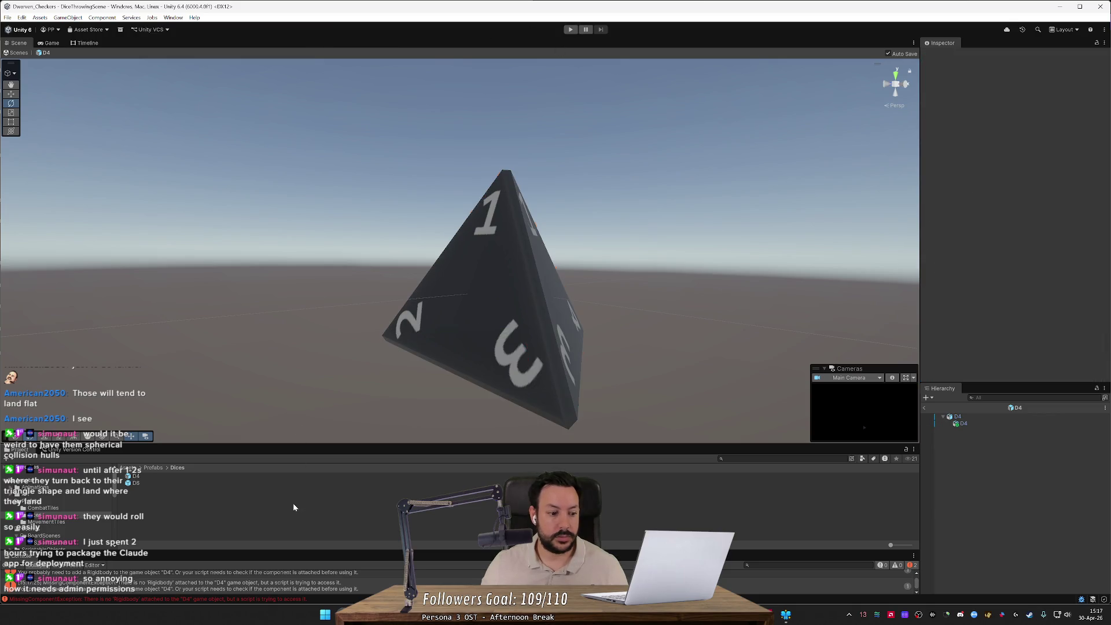
pyautogui.click(571, 30)
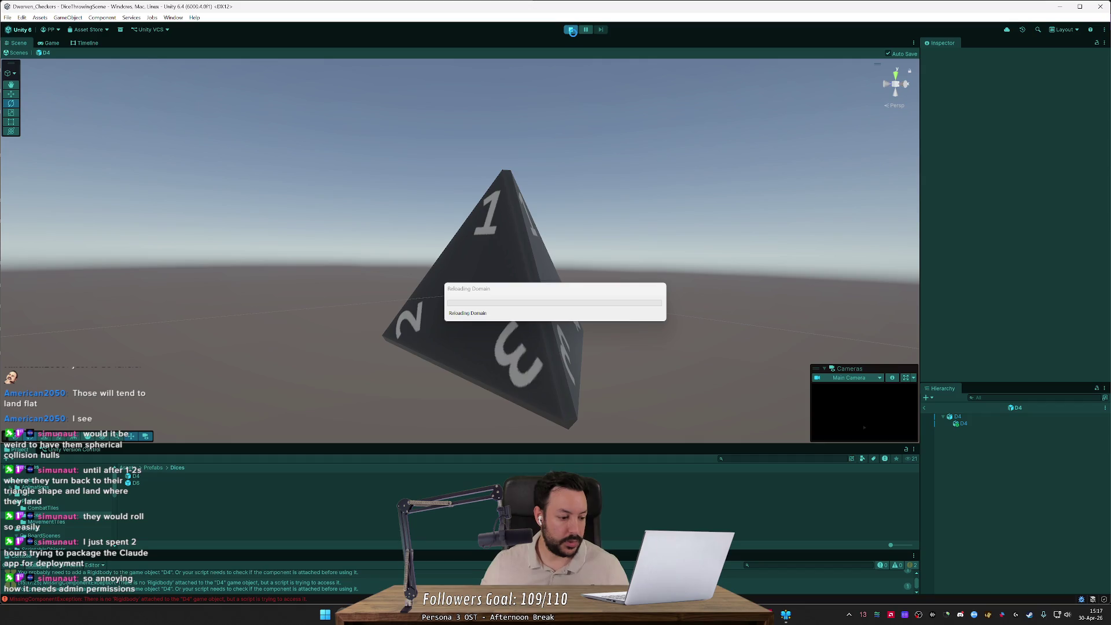
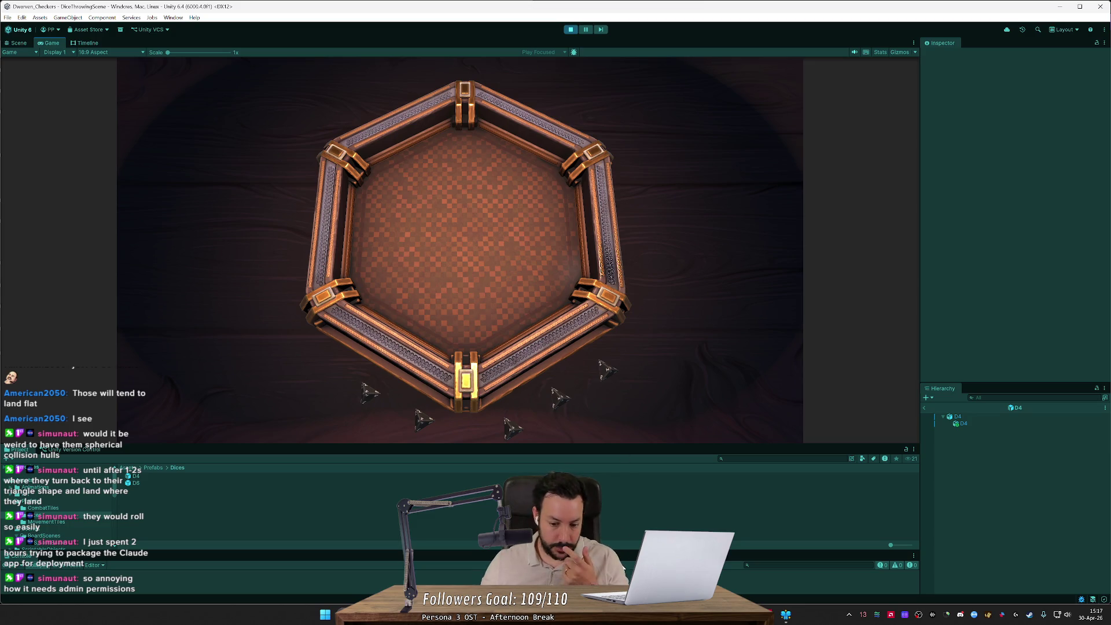
# - Add a breakpoint on the grab check in DiceThrower.cs and click a die in the game
pyautogui.hotkey('alt', 'Tab')
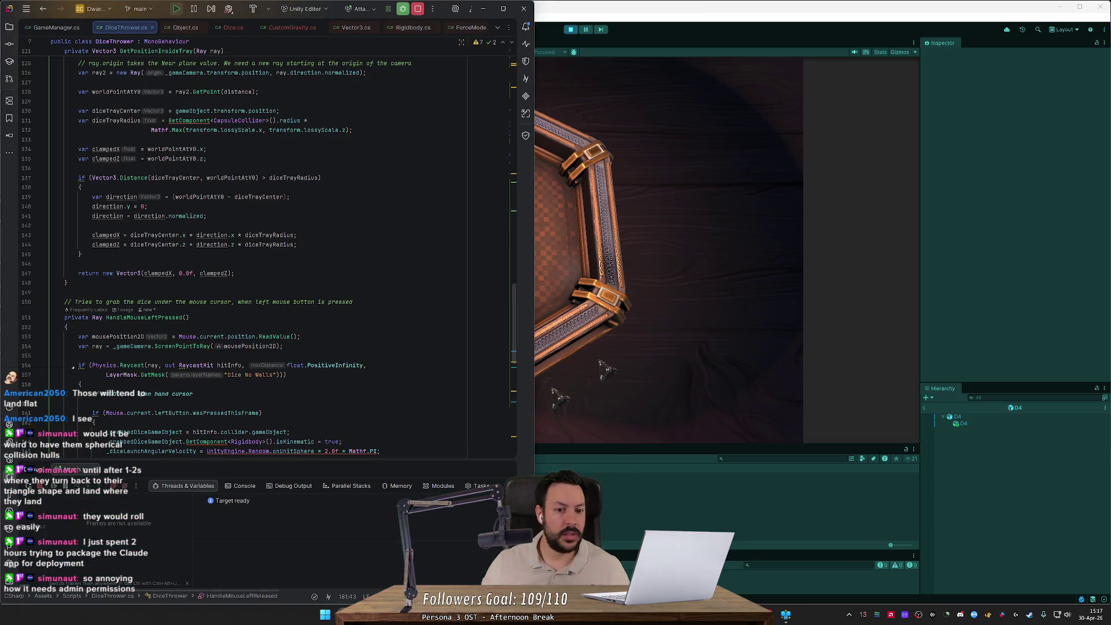
pyautogui.moveTo(517, 298); pyautogui.dragTo(514, 319)
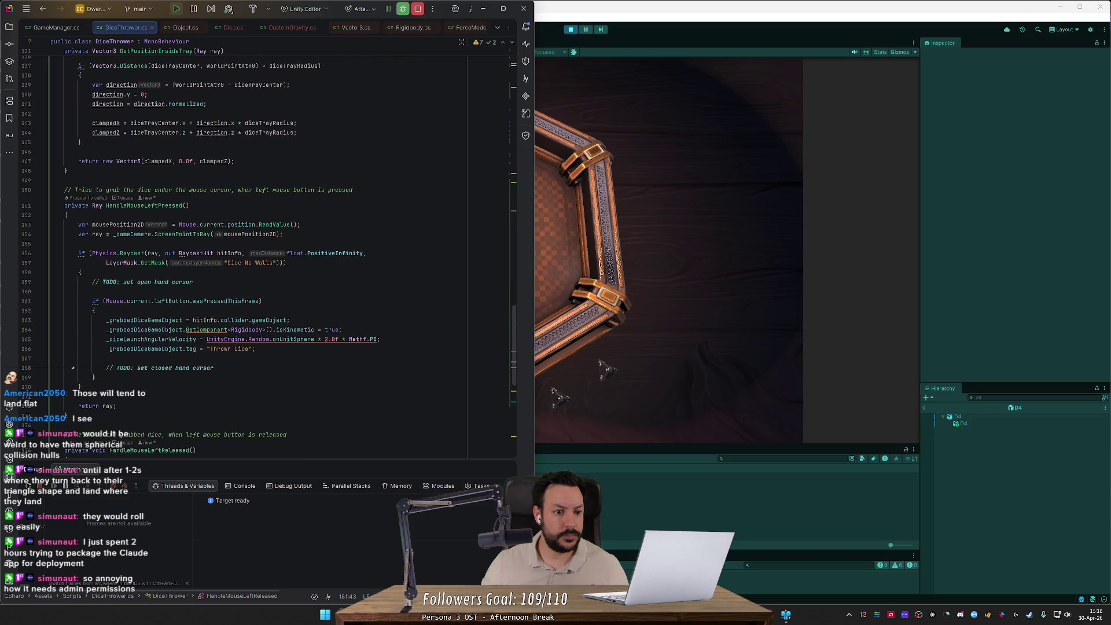
pyautogui.click(25, 301)
pyautogui.hotkey('alt', 'Tab')
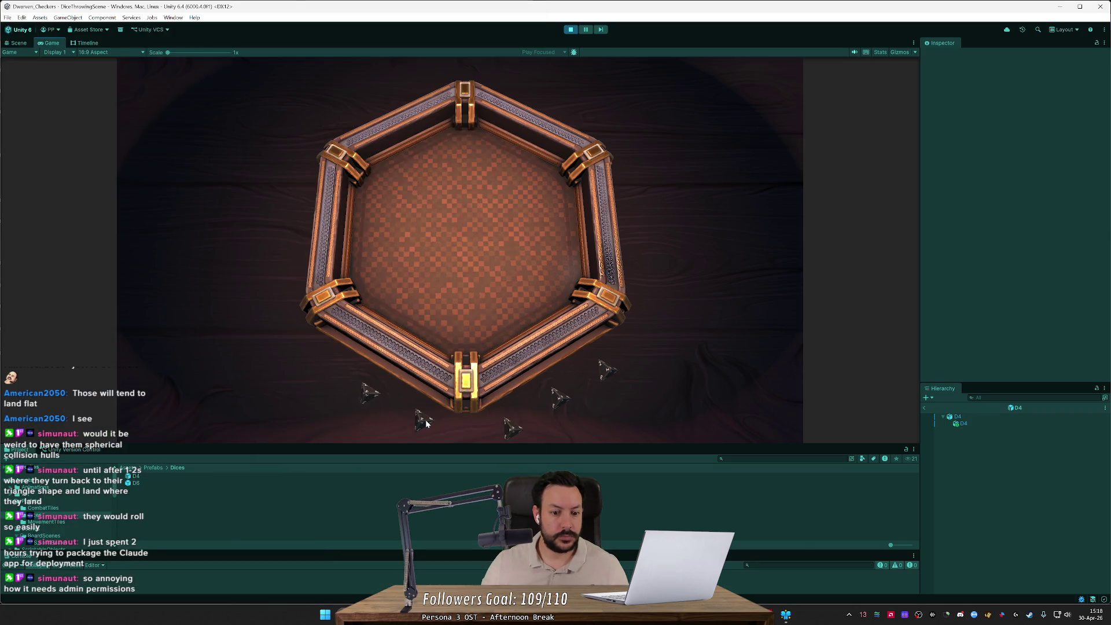
pyautogui.click(402, 408)
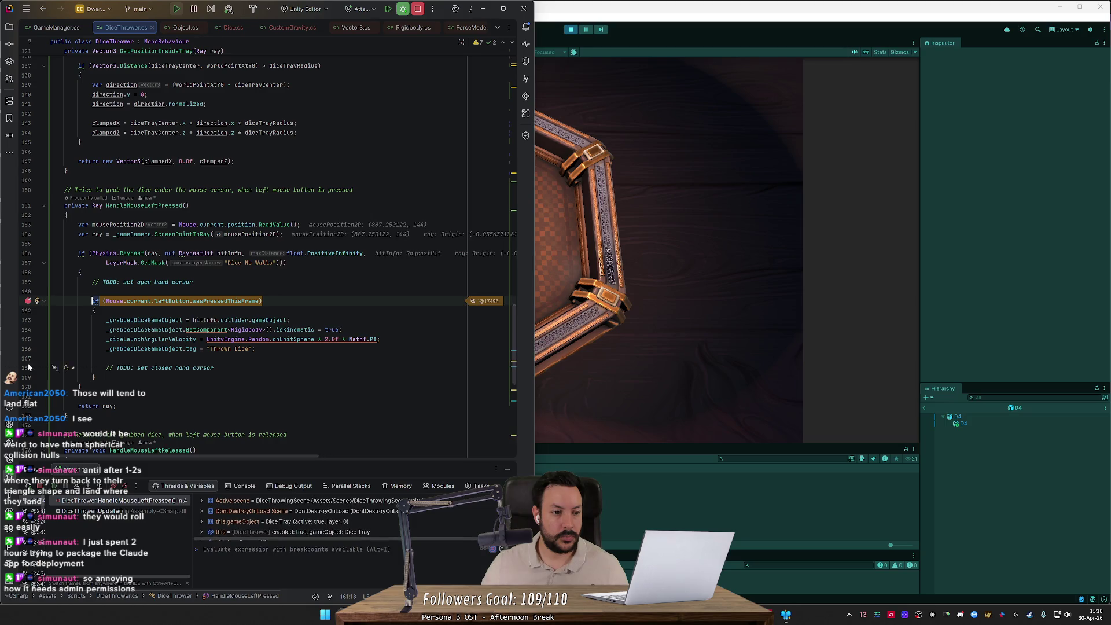
# - Move the breakpoint from line 161 to line 163, step past the check, and grab another die
pyautogui.click(28, 320)
pyautogui.click(27, 300)
pyautogui.press('F8')
pyautogui.press('F9')
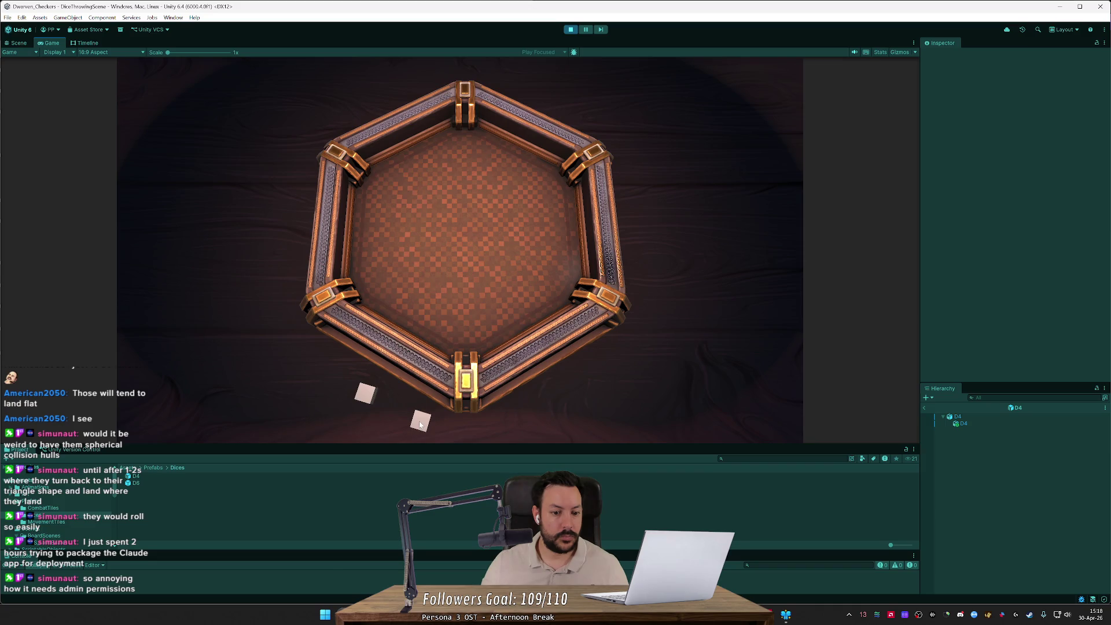
pyautogui.click(421, 418)
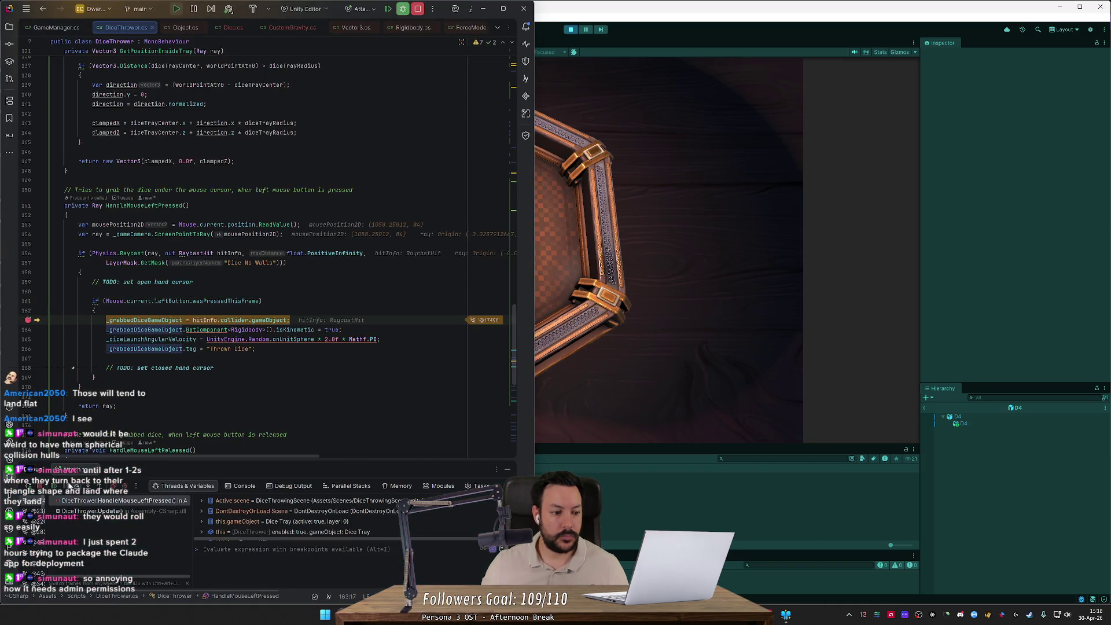
pyautogui.press('F9')
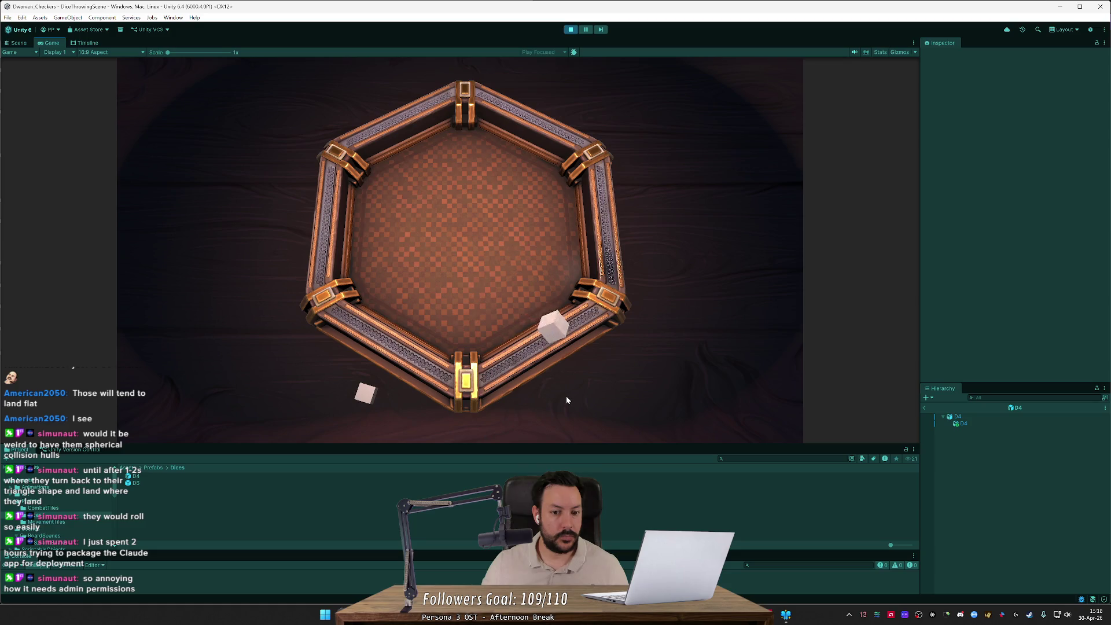
# - Fling the grabbed die into the tray centre, regrab it, then select _grabbedDiceGameObject on line 163
pyautogui.moveTo(530, 313); pyautogui.dragTo(463, 295)
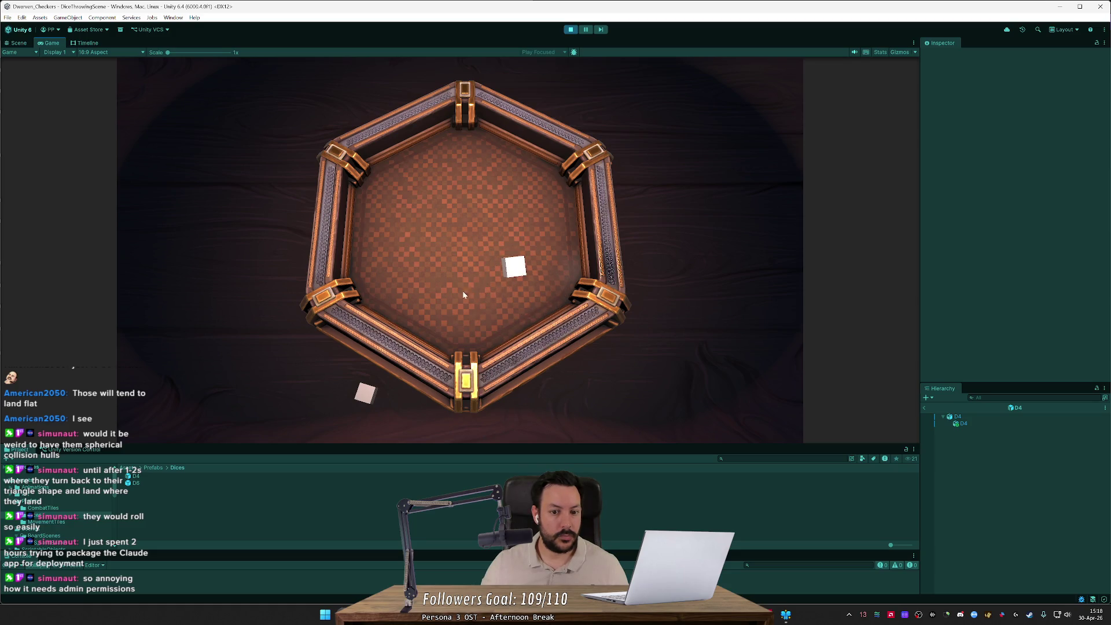
pyautogui.click(506, 268)
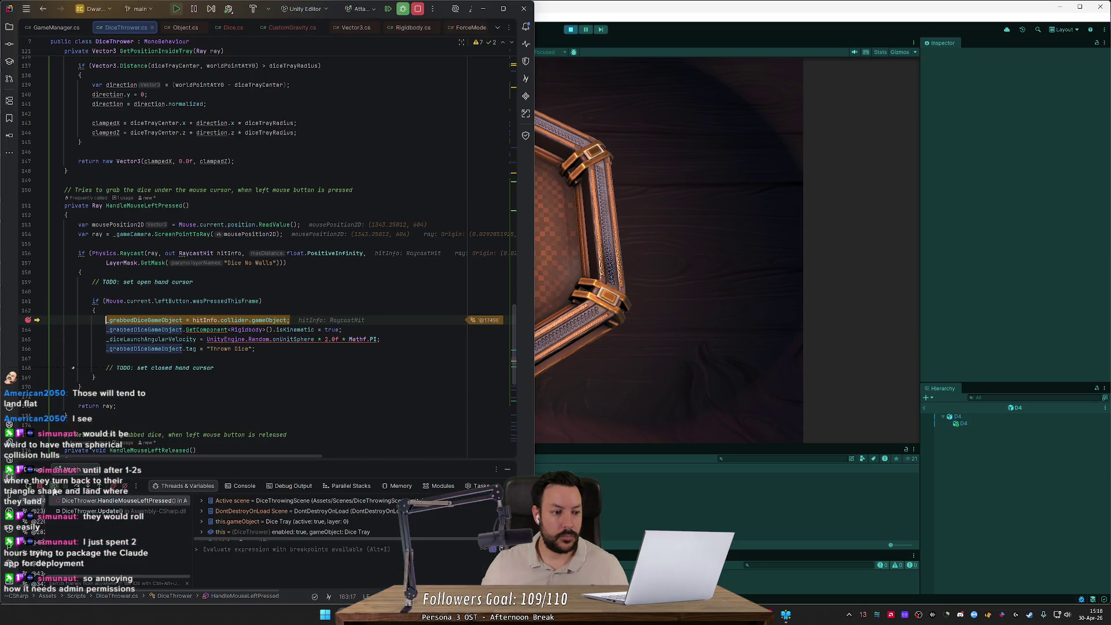
pyautogui.press('F9')
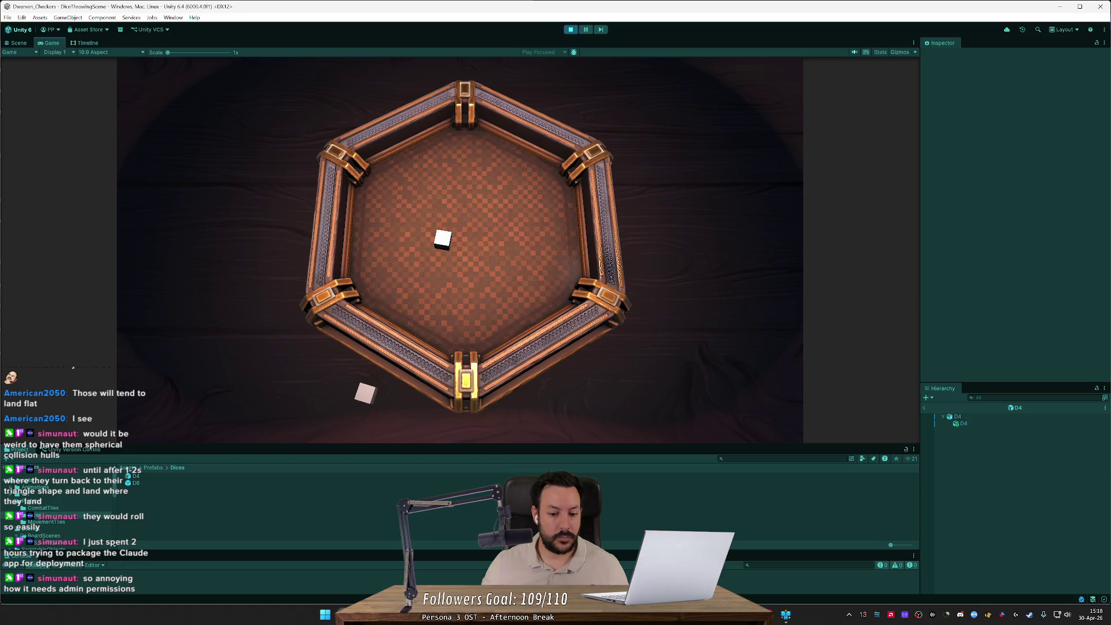
pyautogui.hotkey('alt', 'Tab')
pyautogui.hotkey('alt', 'Tab')
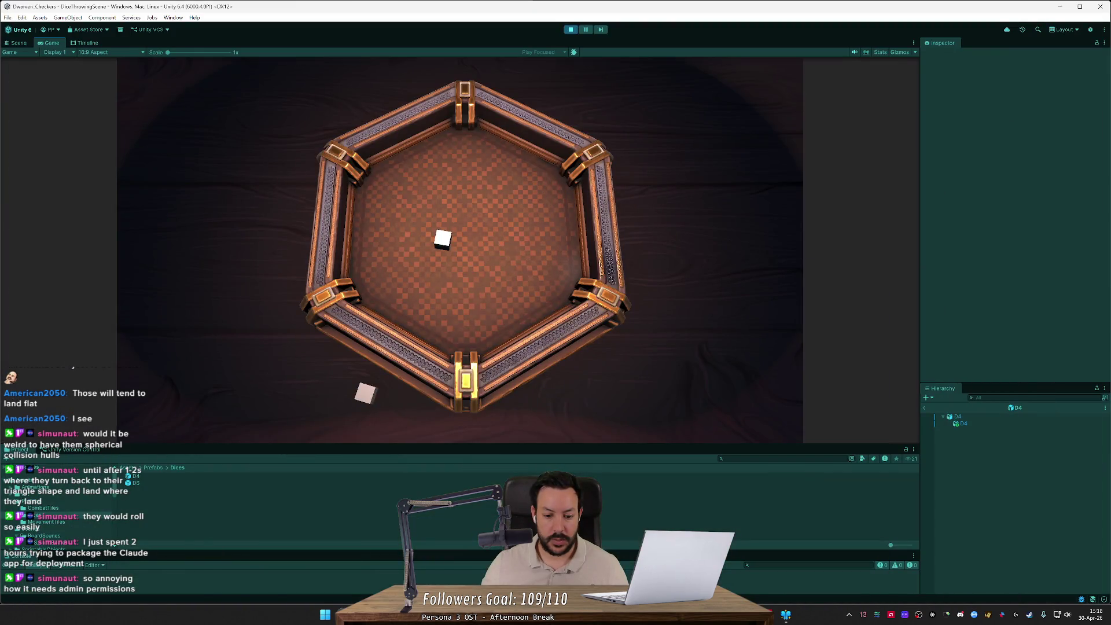
pyautogui.hotkey('alt', 'Tab')
pyautogui.hotkey('alt', 'Tab')
pyautogui.hotkey('alt', 'Tab')
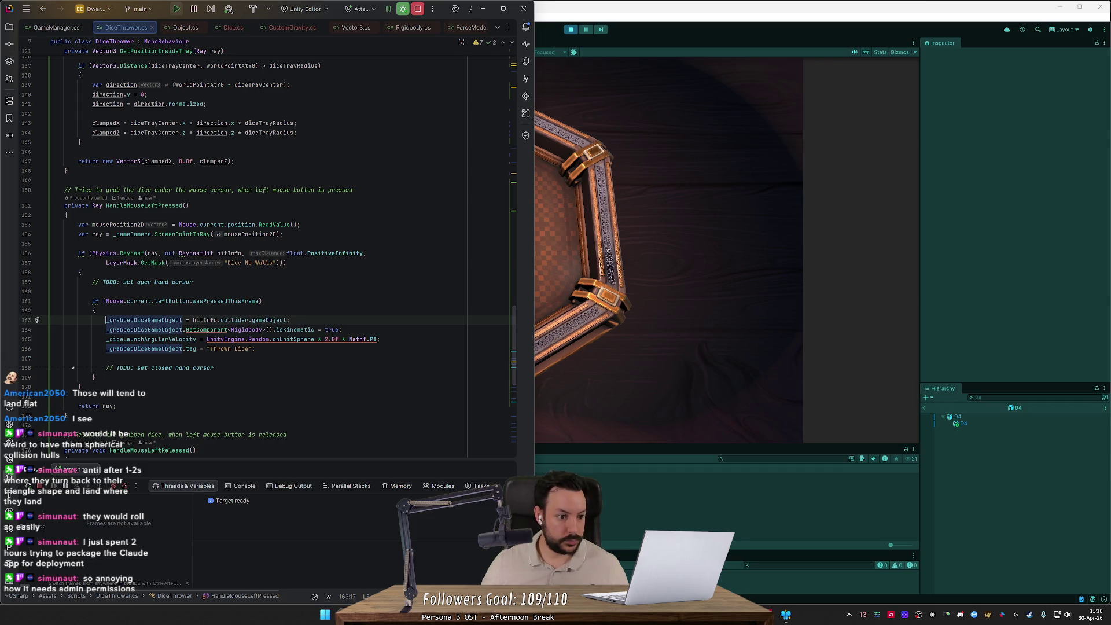
pyautogui.doubleClick(122, 322)
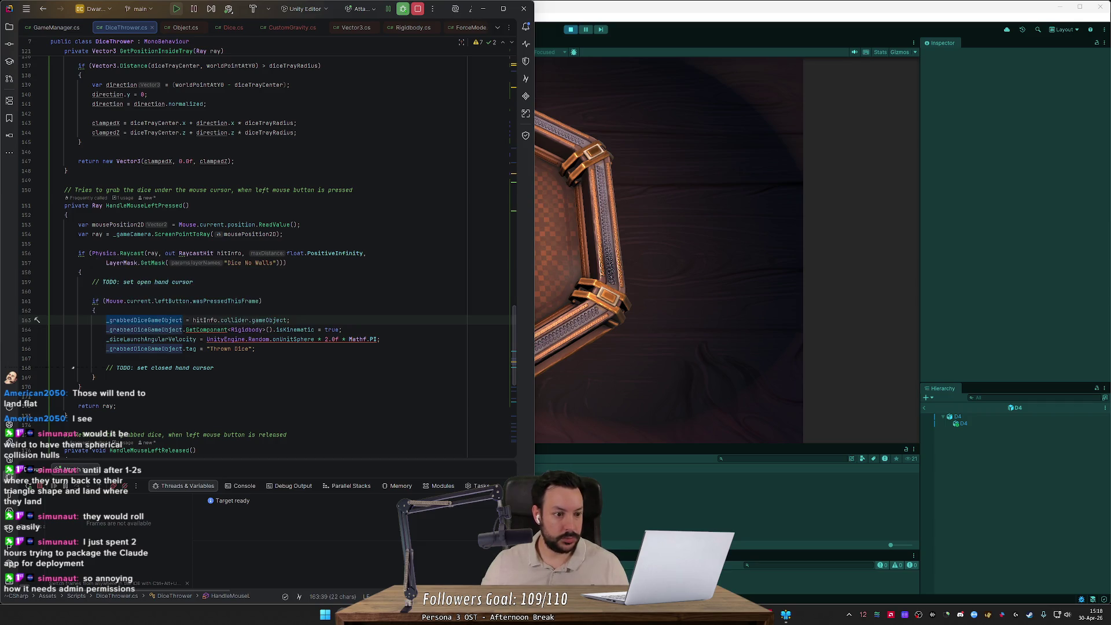
# - Prefix the line 161 condition with '!_grabbedDiceGameObject &&', then return to Unity
pyautogui.click(105, 300)
pyautogui.write('!_grabbedDiceGameObject &&')
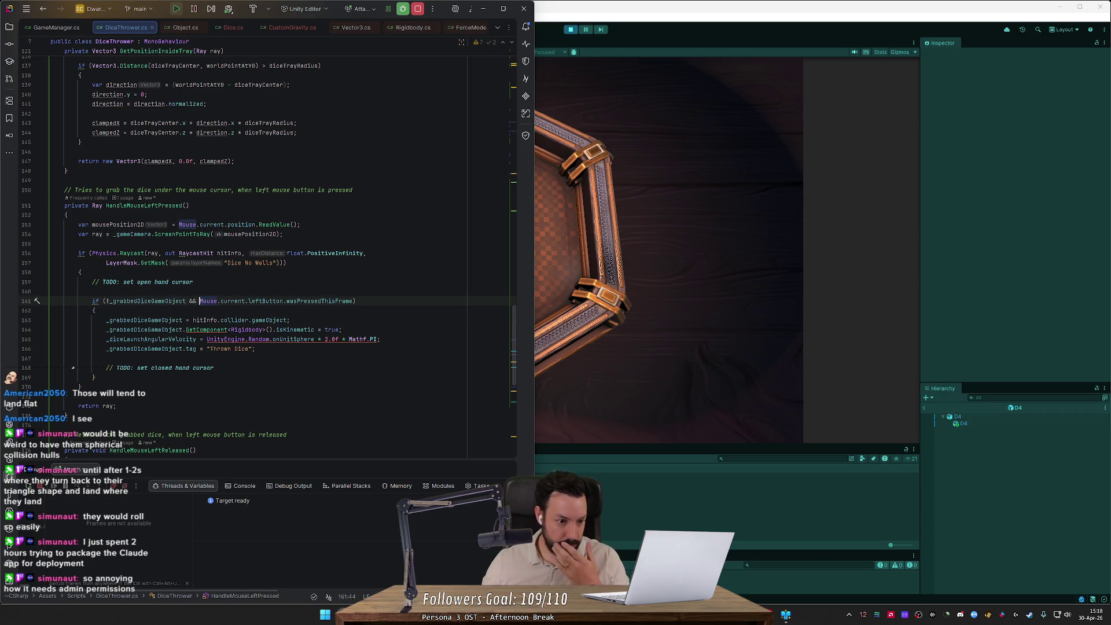
pyautogui.moveTo(292, 339)
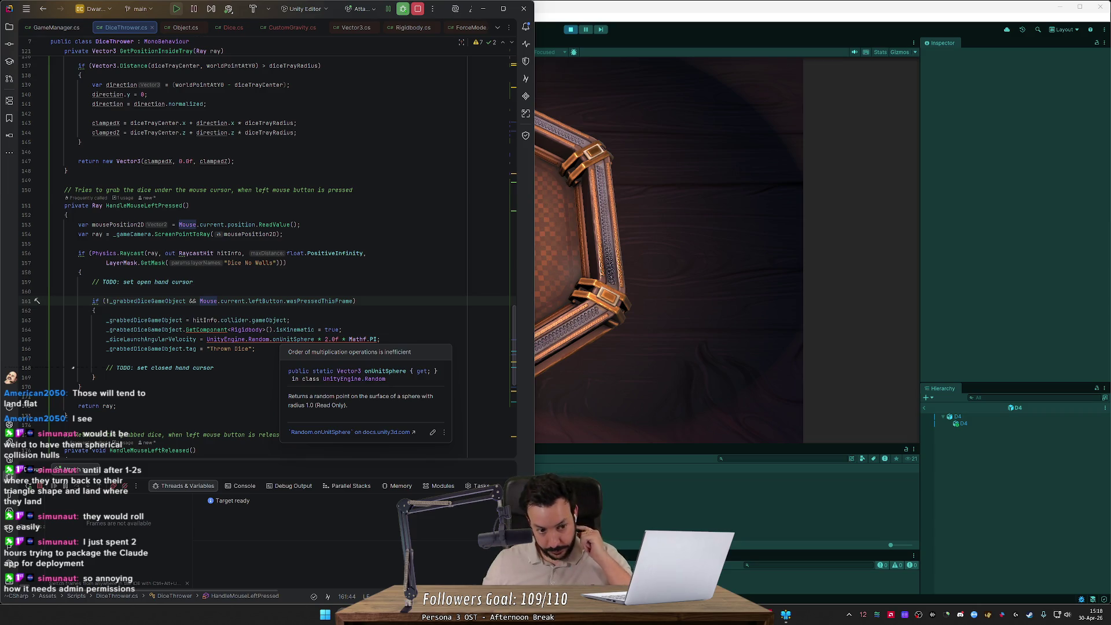
pyautogui.click(622, 307)
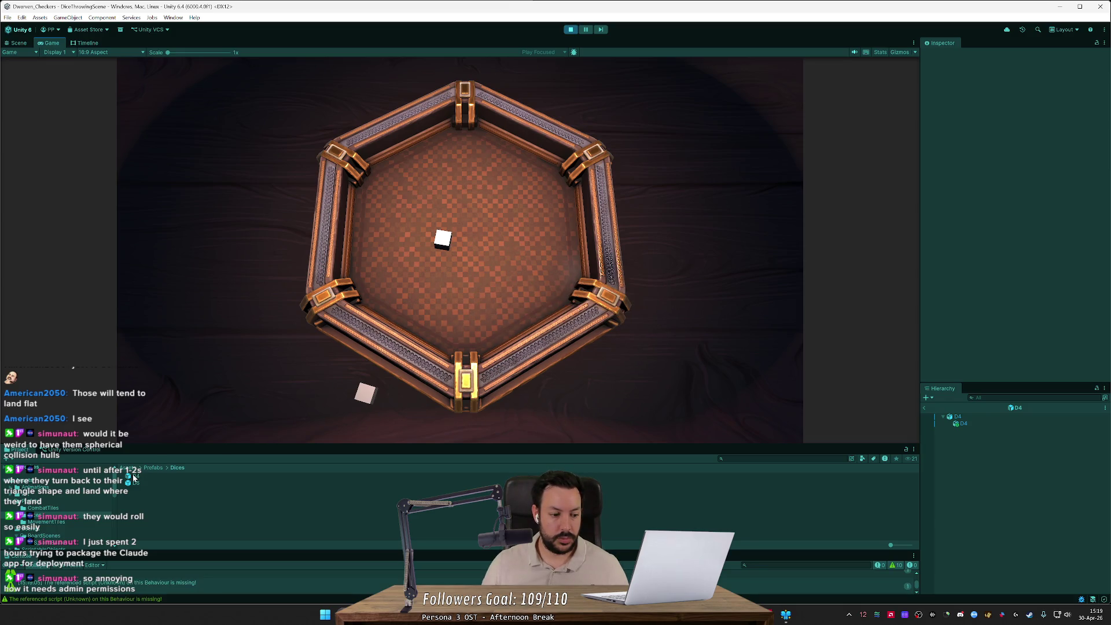
# - Restart Play mode with the new code and inspect the D4 prefab's settings
pyautogui.click(568, 30)
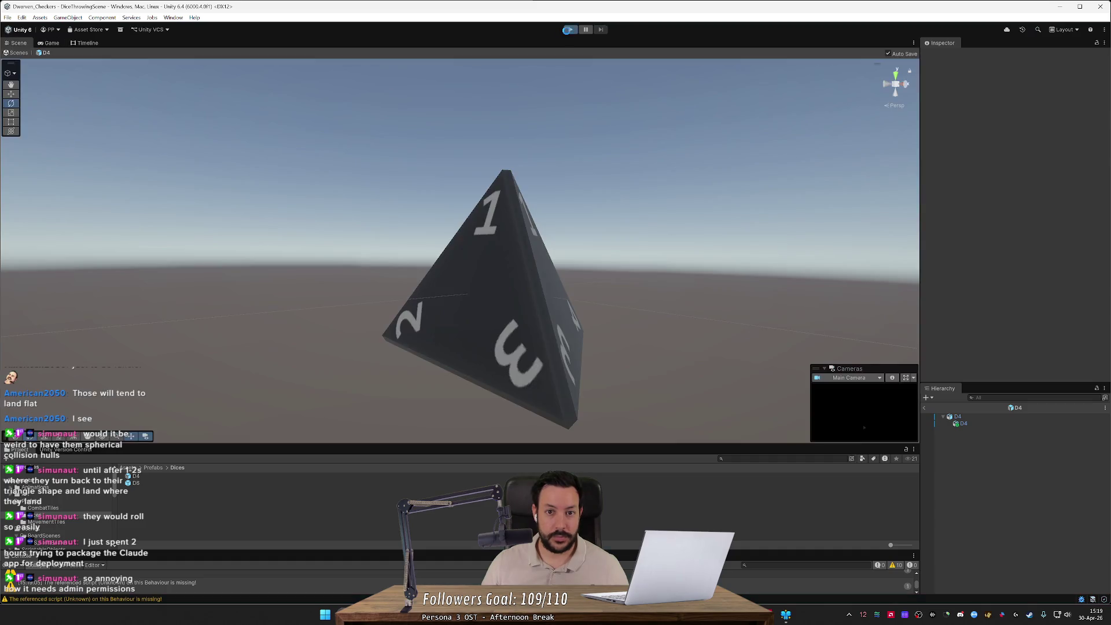
pyautogui.click(568, 31)
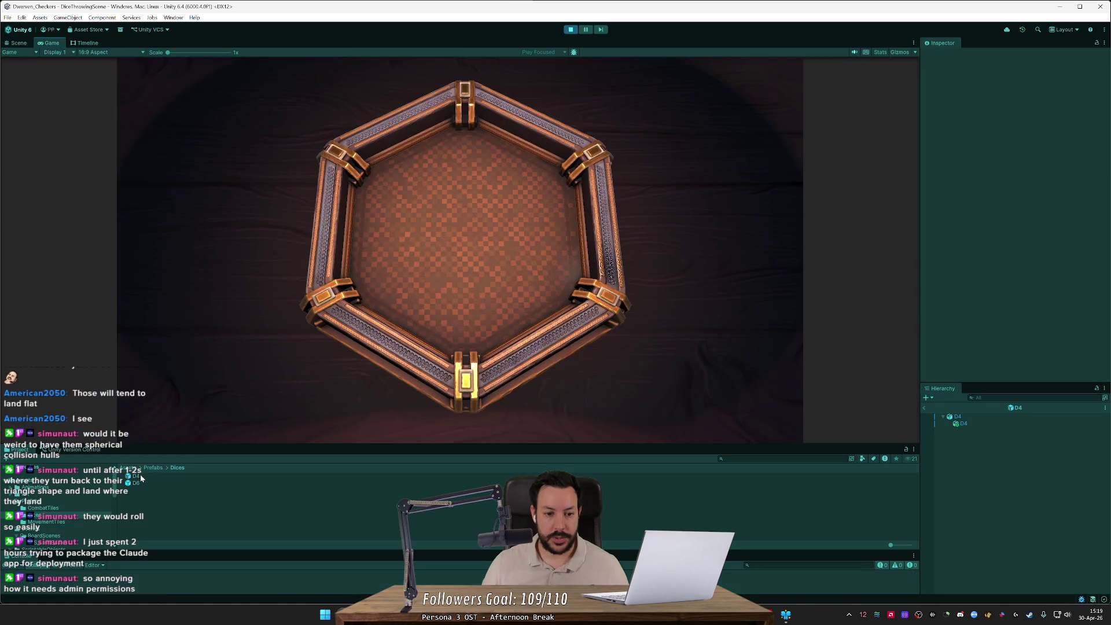
pyautogui.click(140, 478)
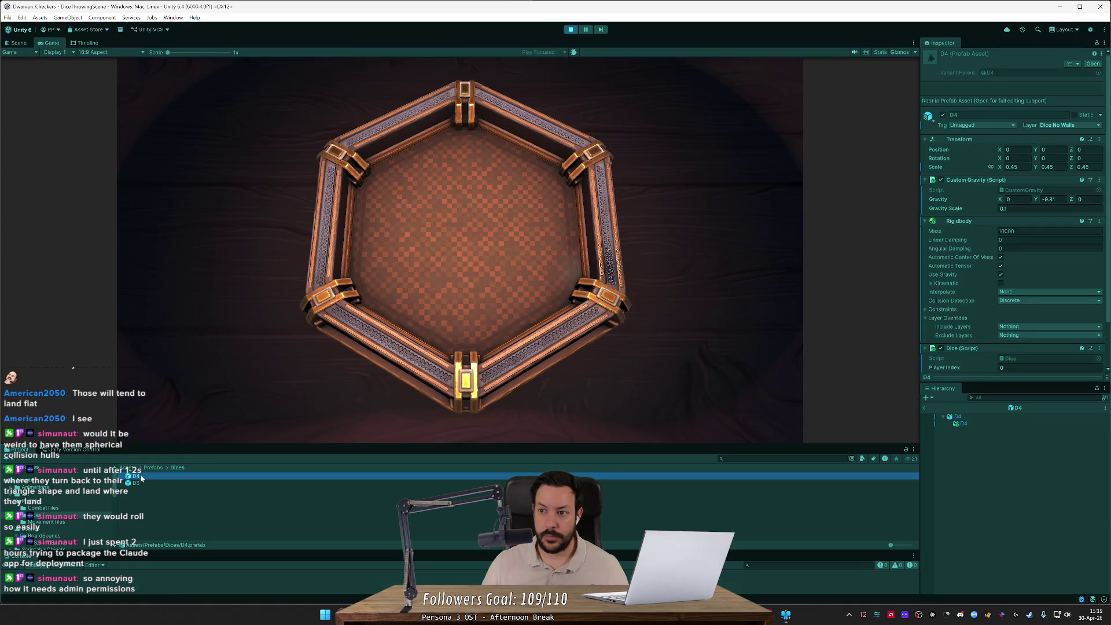
pyautogui.click(391, 288)
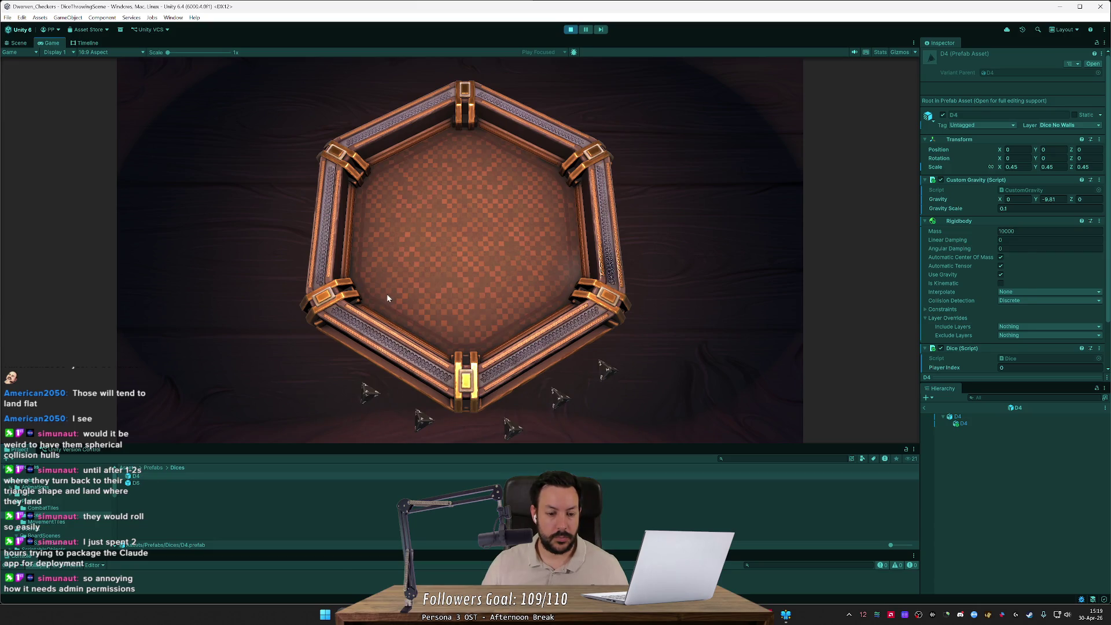
# - Grab D4 dice while stepping through the line 161 grab check, then stop the game
pyautogui.click(387, 294)
pyautogui.hotkey('alt', 'Tab')
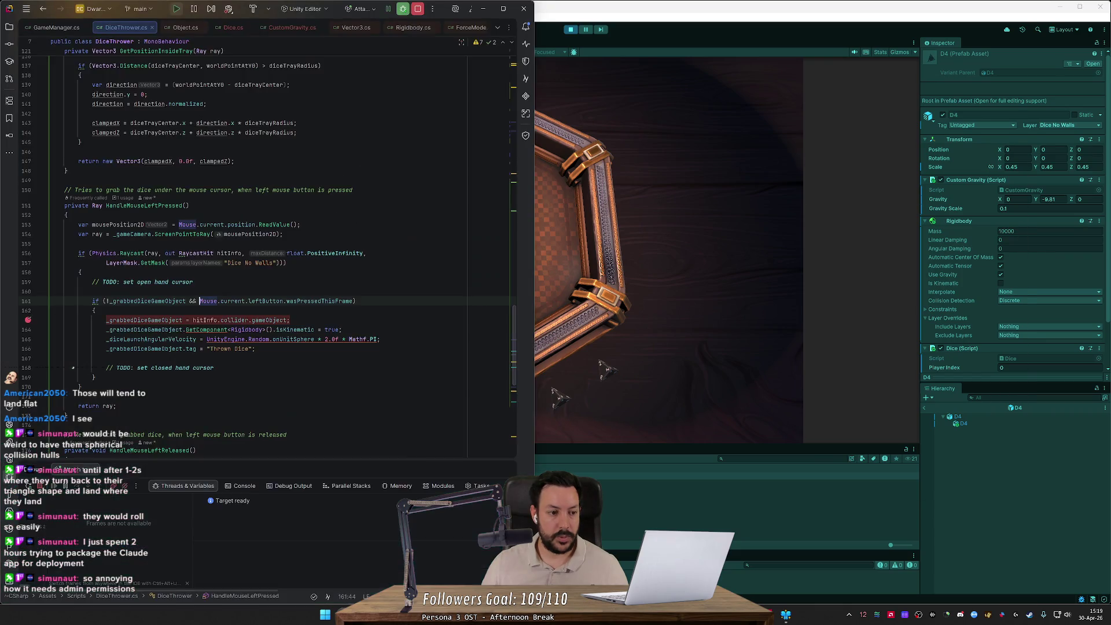
pyautogui.click(369, 396)
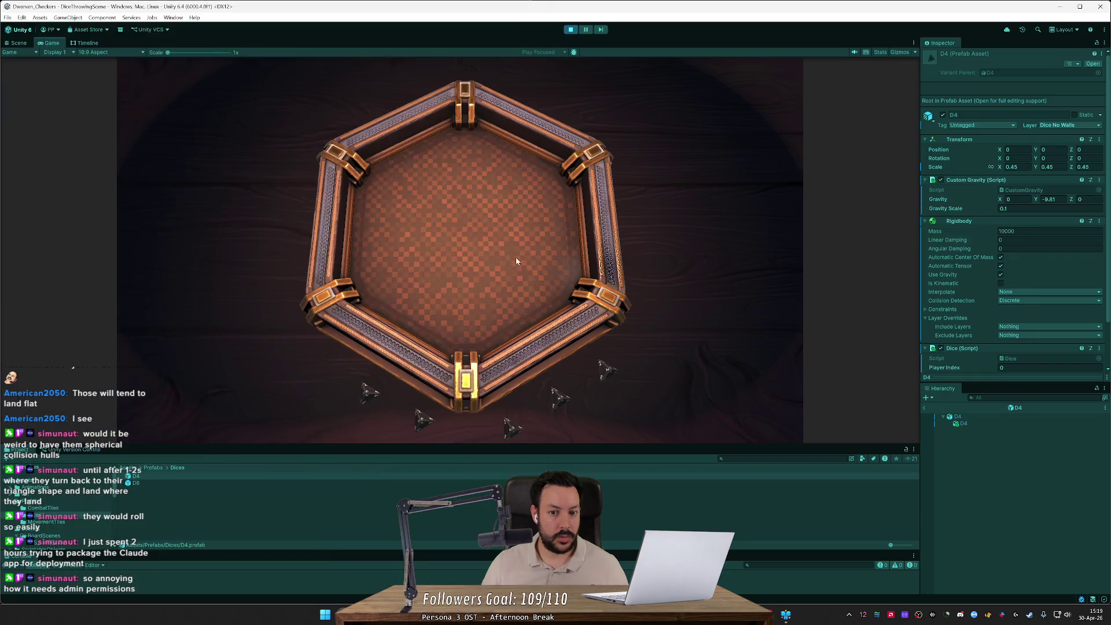
pyautogui.click(200, 301)
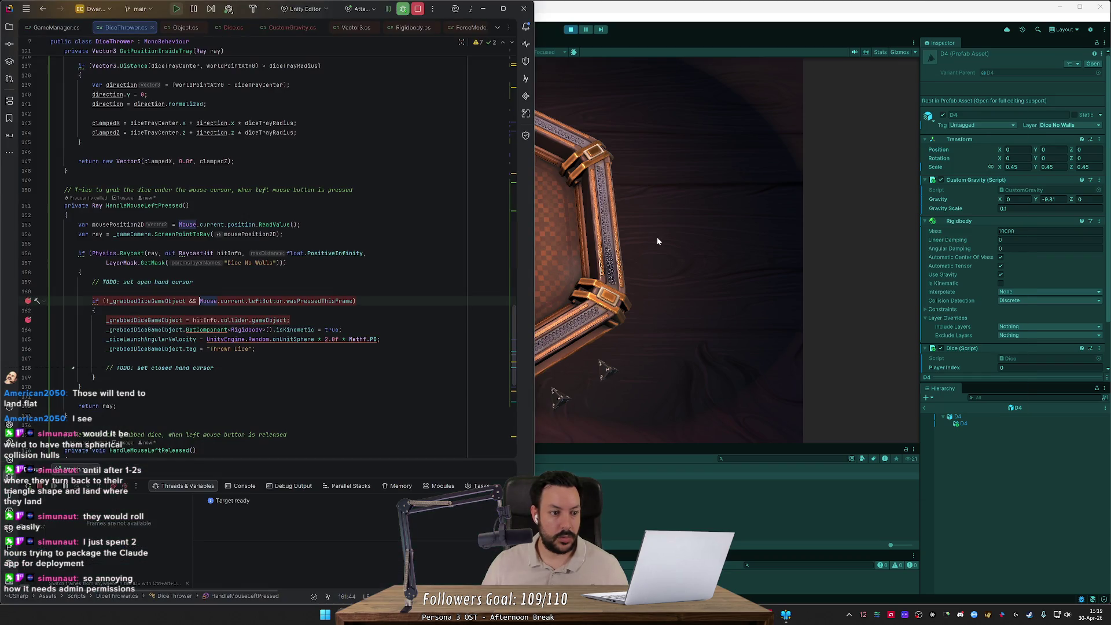
pyautogui.click(652, 240)
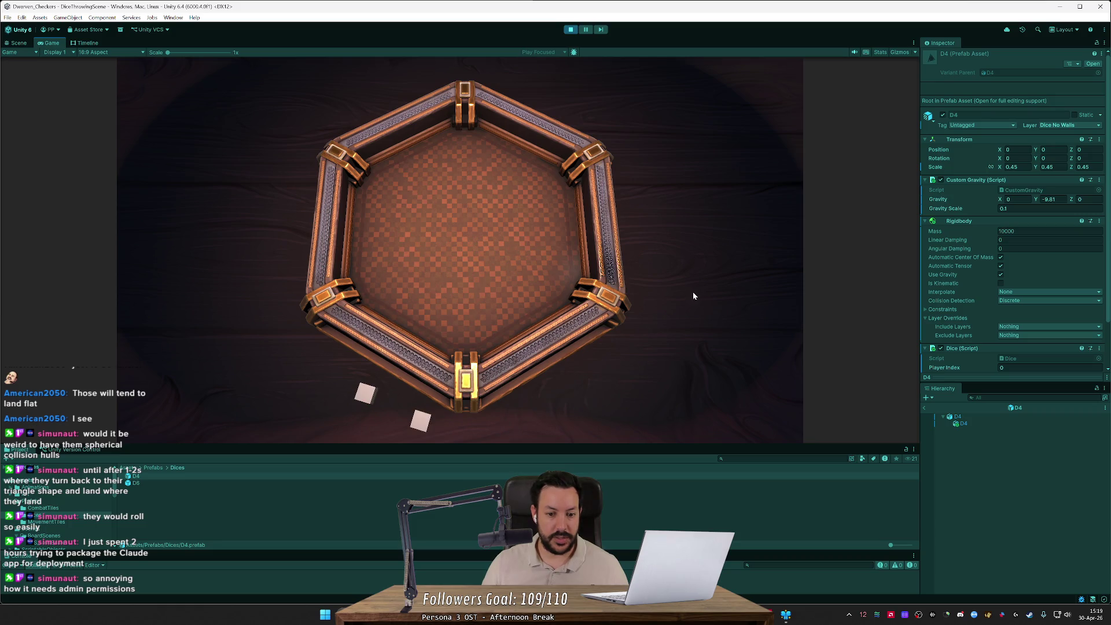
pyautogui.click(364, 383)
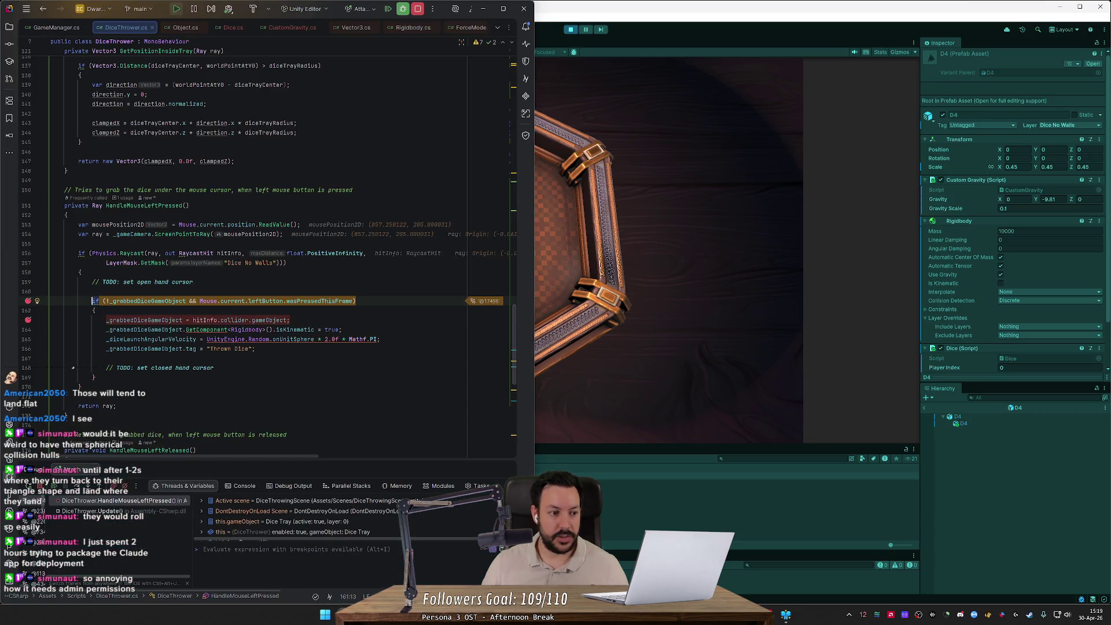
pyautogui.click(55, 483)
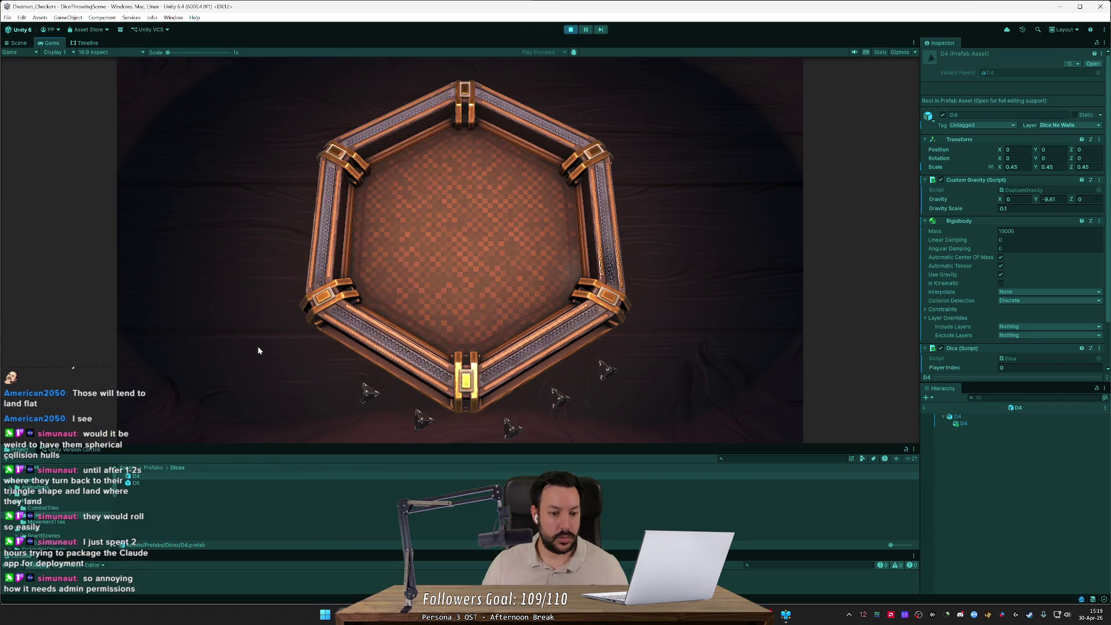
pyautogui.click(256, 351)
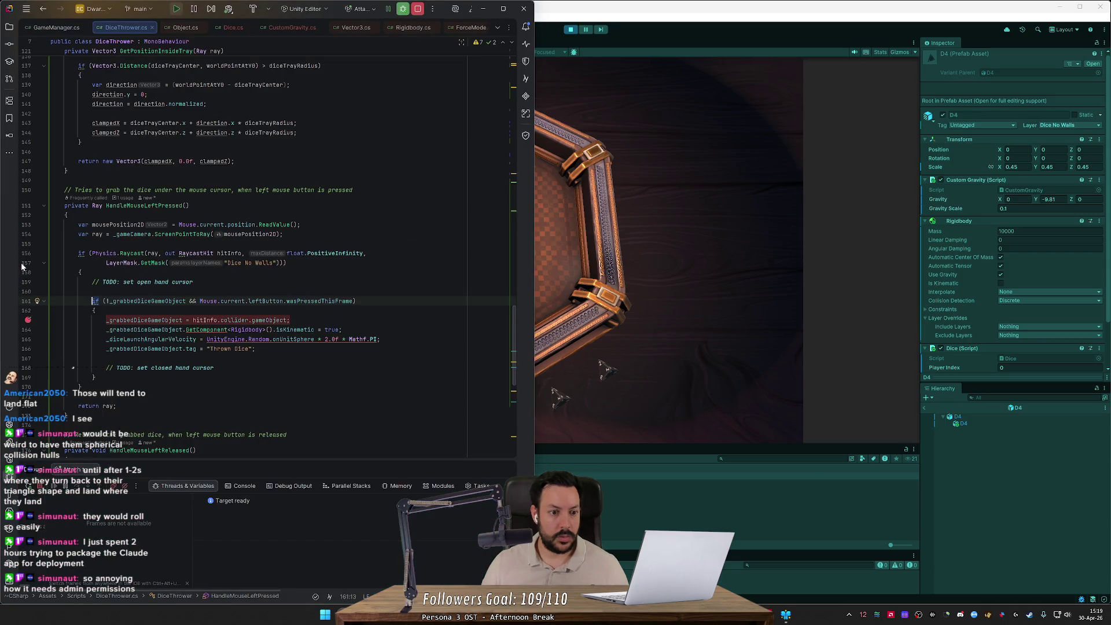
pyautogui.click(590, 310)
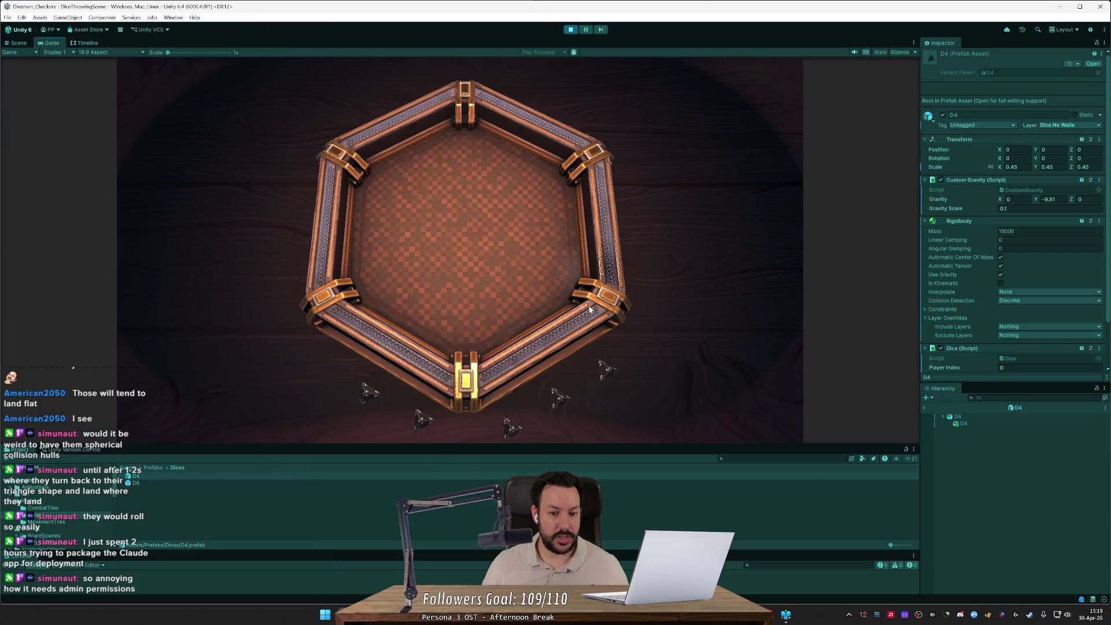
pyautogui.click(570, 31)
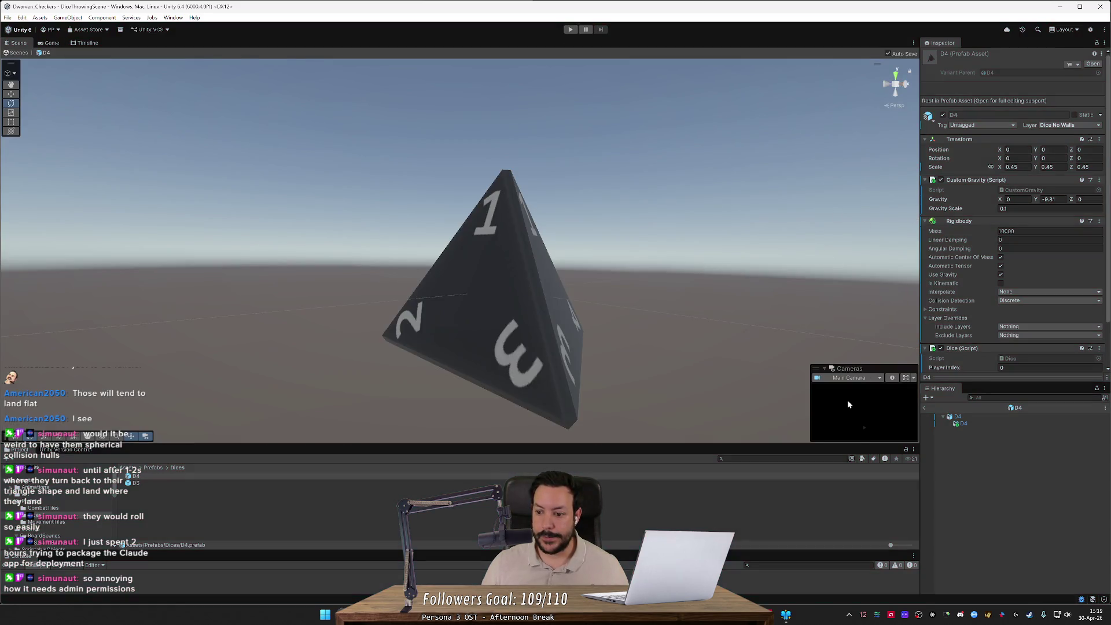
# - Leave the D4 prefab and select the Floor Collider and Dice Tray objects in the scene
pyautogui.click(925, 409)
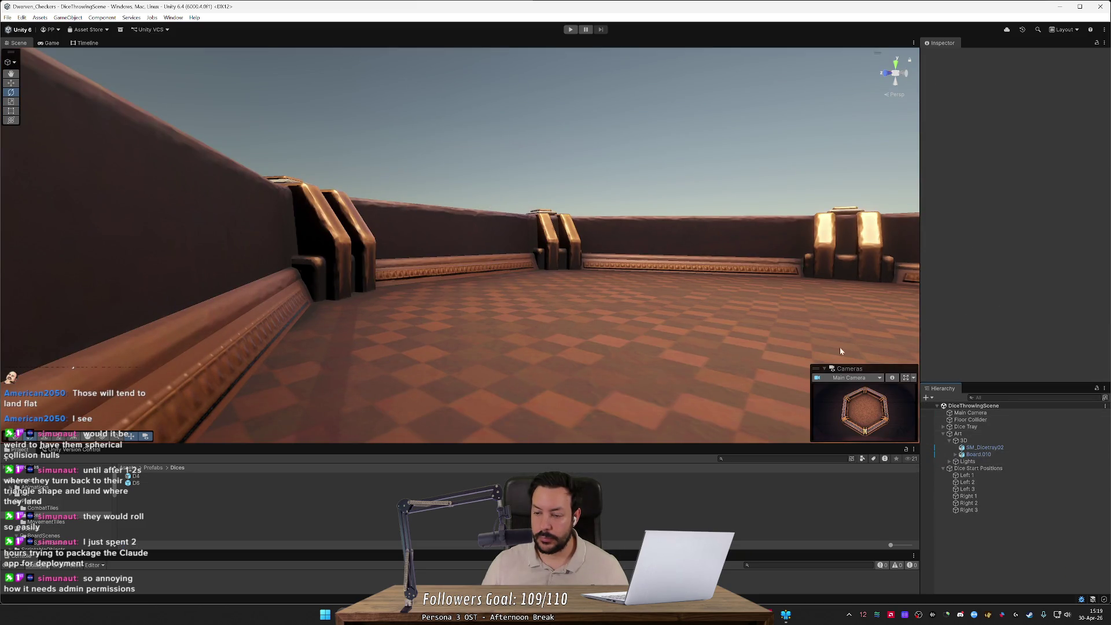
pyautogui.click(970, 413)
pyautogui.click(971, 420)
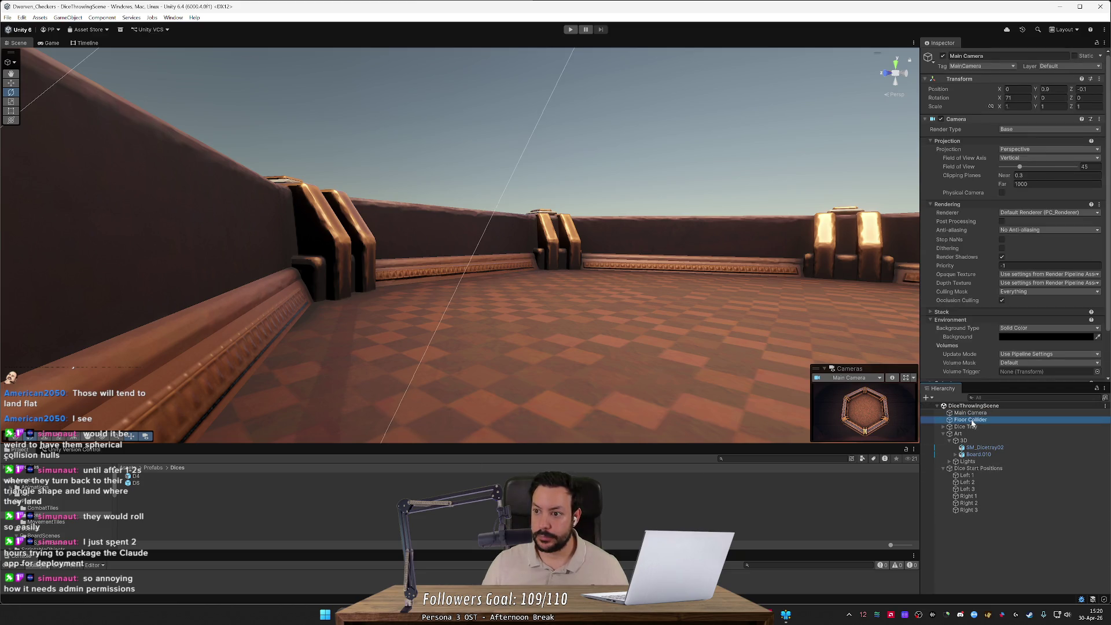
pyautogui.click(973, 426)
# - Open the D4 prefab, review the inner D4's mesh, renderer and collider, then switch to DiceThrower.cs
pyautogui.doubleClick(1008, 138)
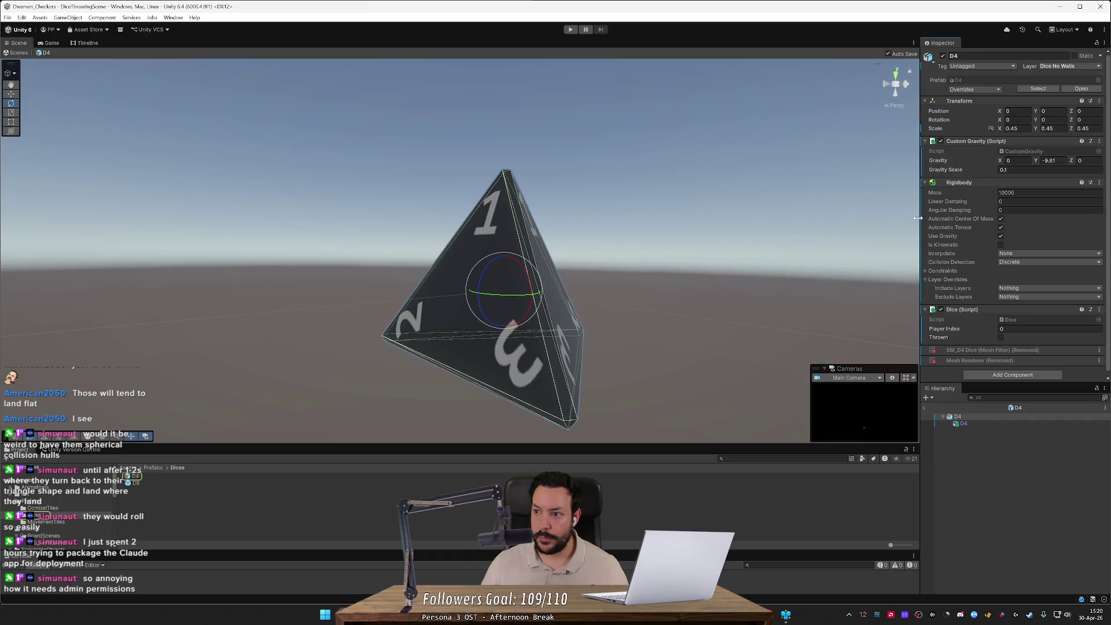
pyautogui.click(963, 423)
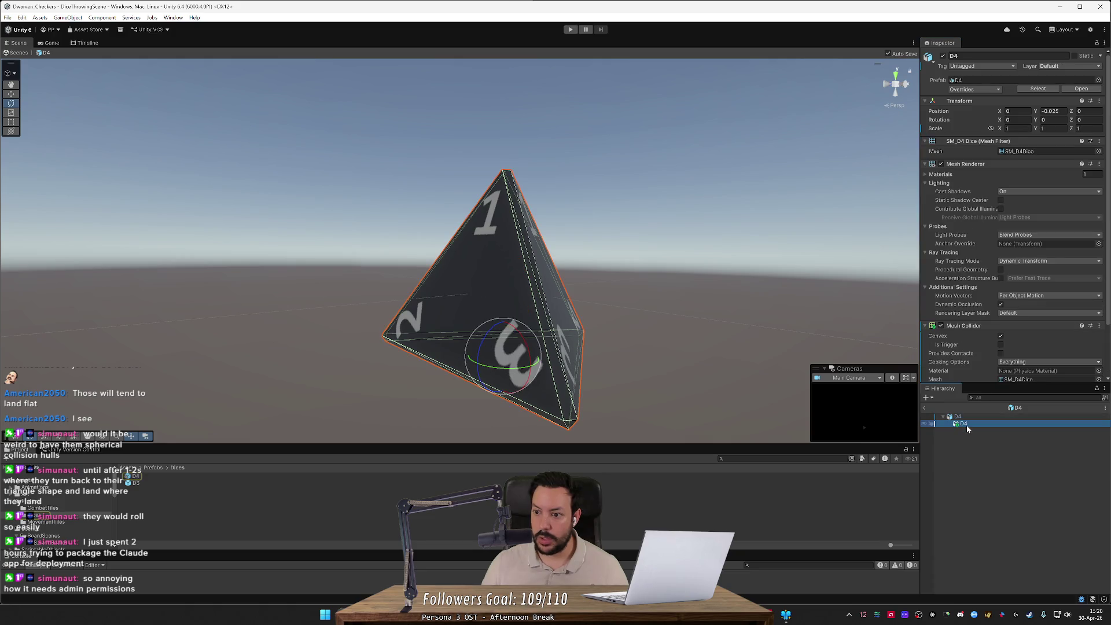
pyautogui.scroll(-3, 946, 344)
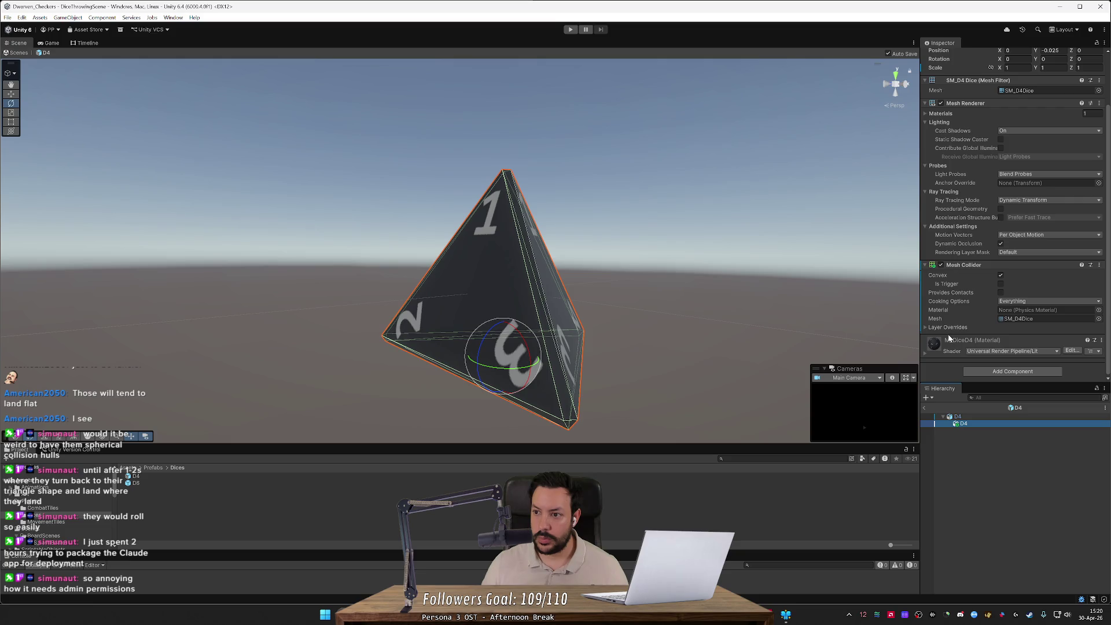
pyautogui.scroll(3, 948, 334)
pyautogui.click(399, 46)
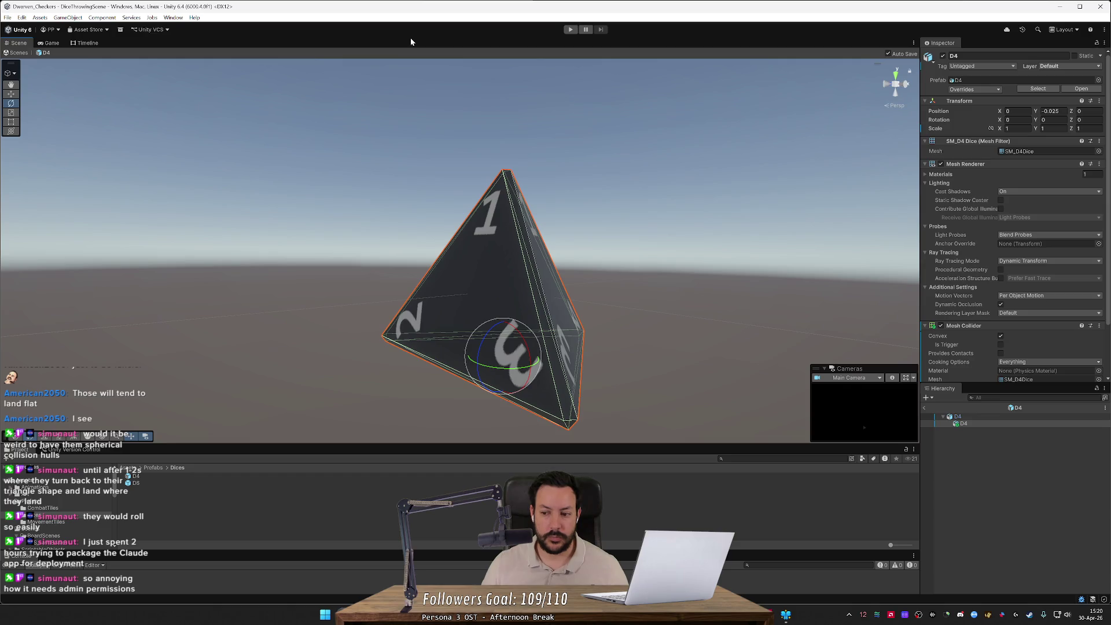
pyautogui.click(963, 423)
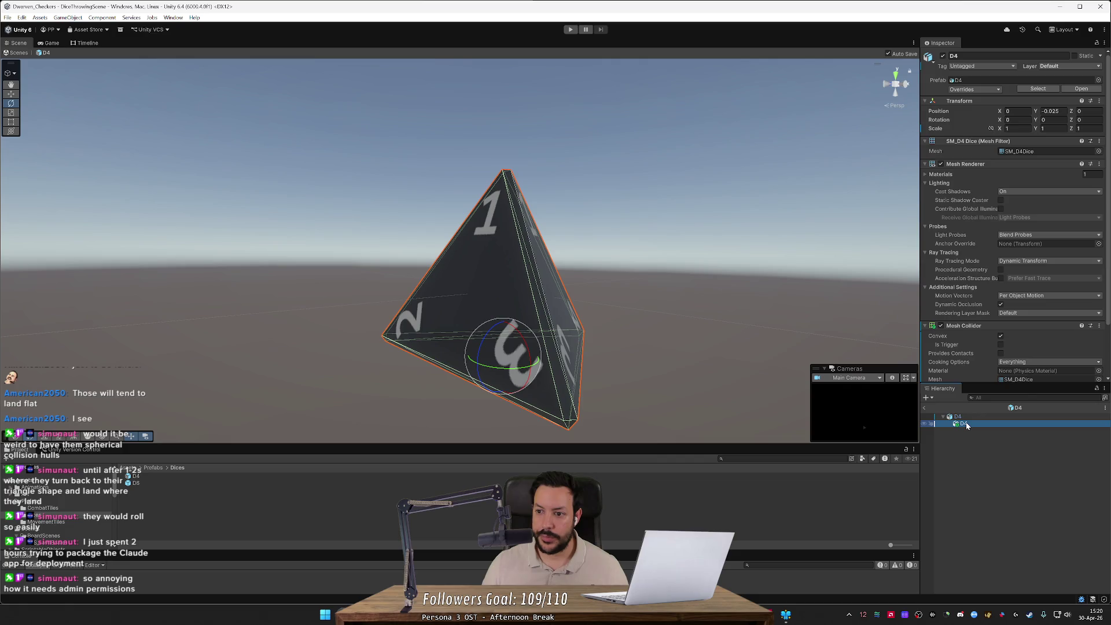
pyautogui.hotkey('alt', 'Tab')
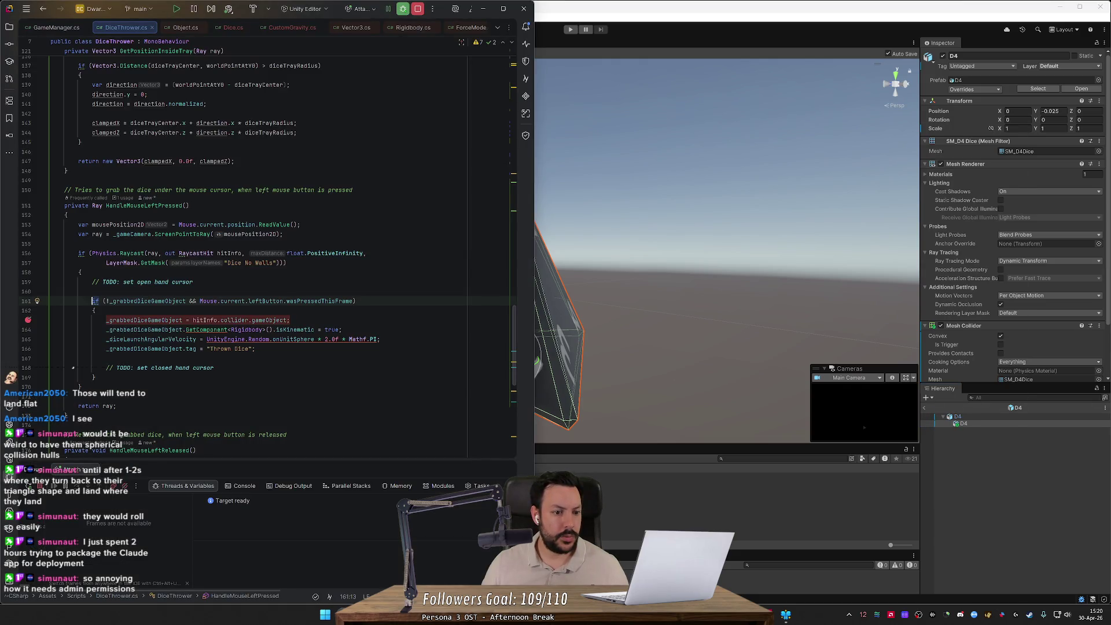
# - Highlight the uses of _grabbedDiceGameObject and hitInfo in HandleMouseLeftPressed
pyautogui.doubleClick(150, 301)
pyautogui.doubleClick(229, 253)
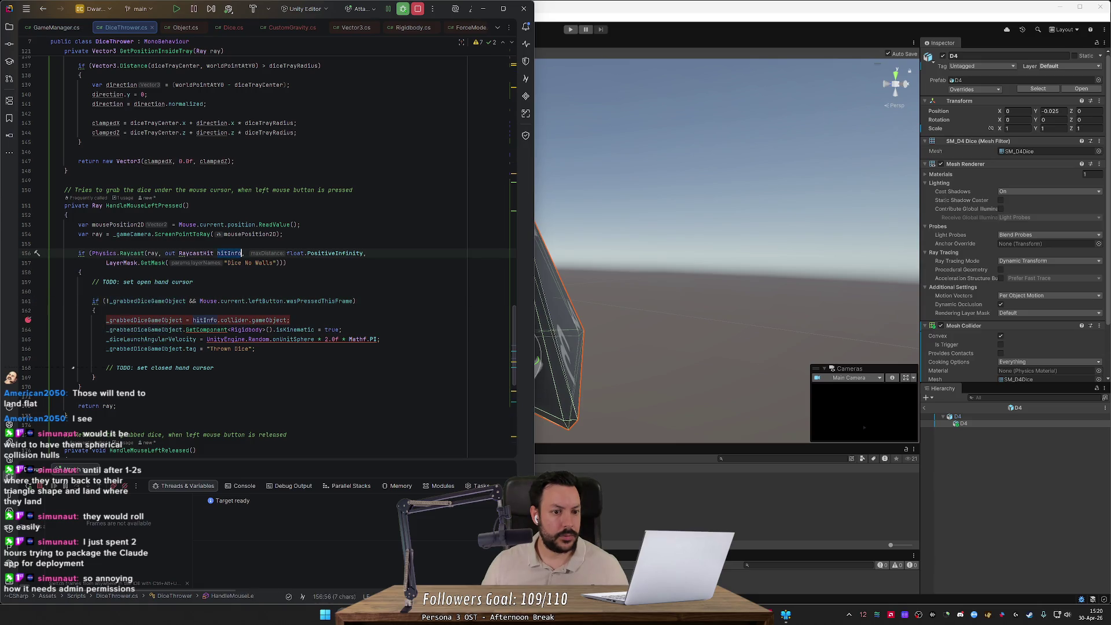
pyautogui.scroll(2, 73, 368)
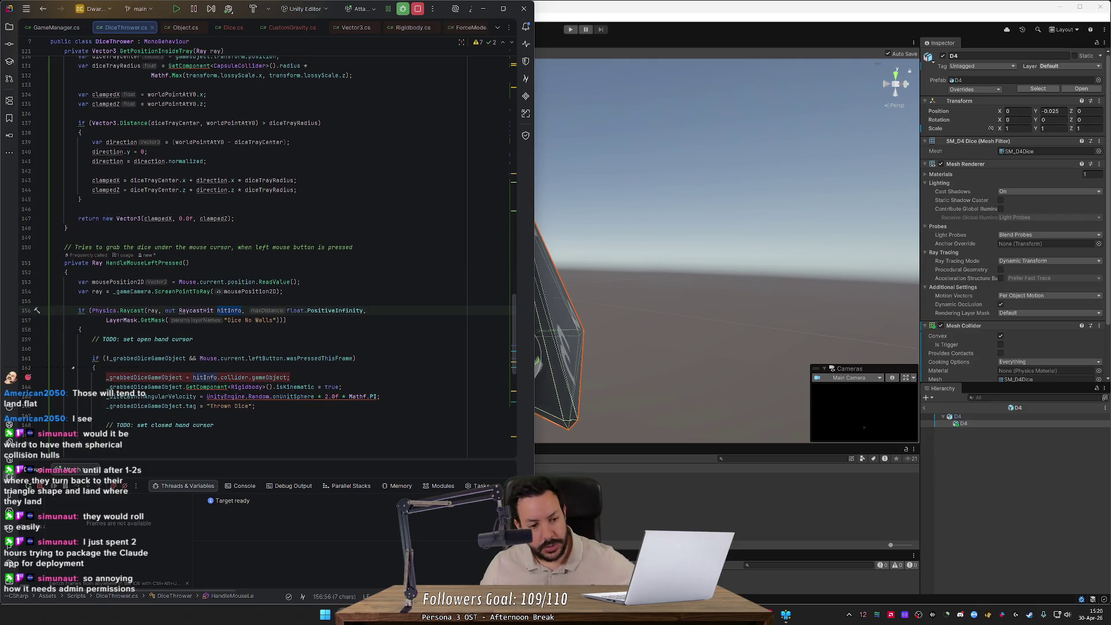
pyautogui.scroll(-3, 924, 313)
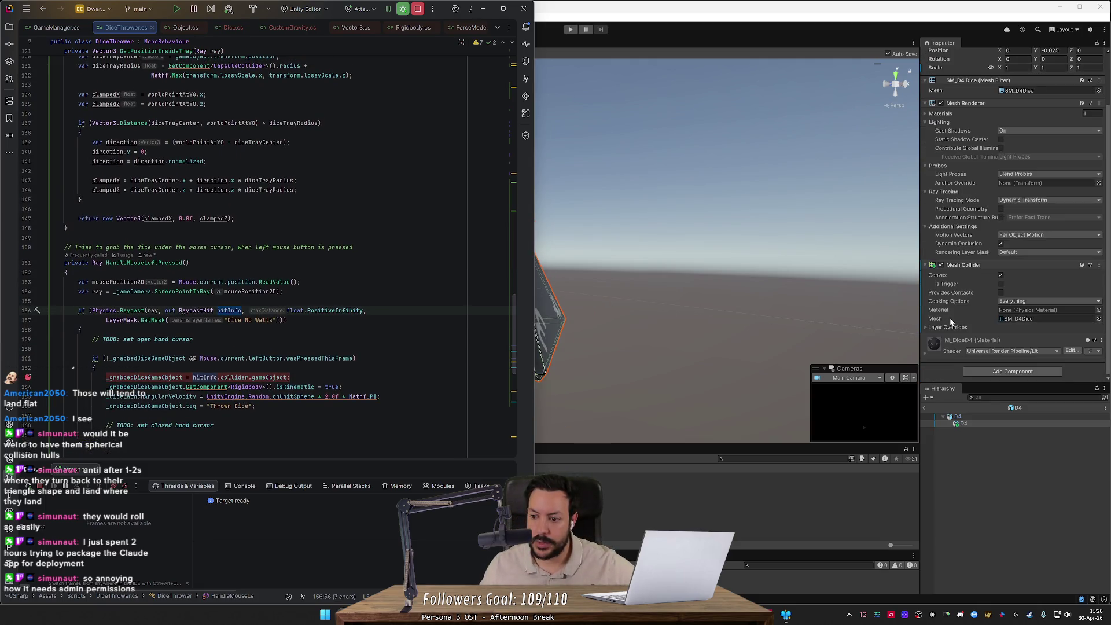
# - Restore the removed Mesh Filter and Mesh Renderer components on the parent D4
pyautogui.click(963, 425)
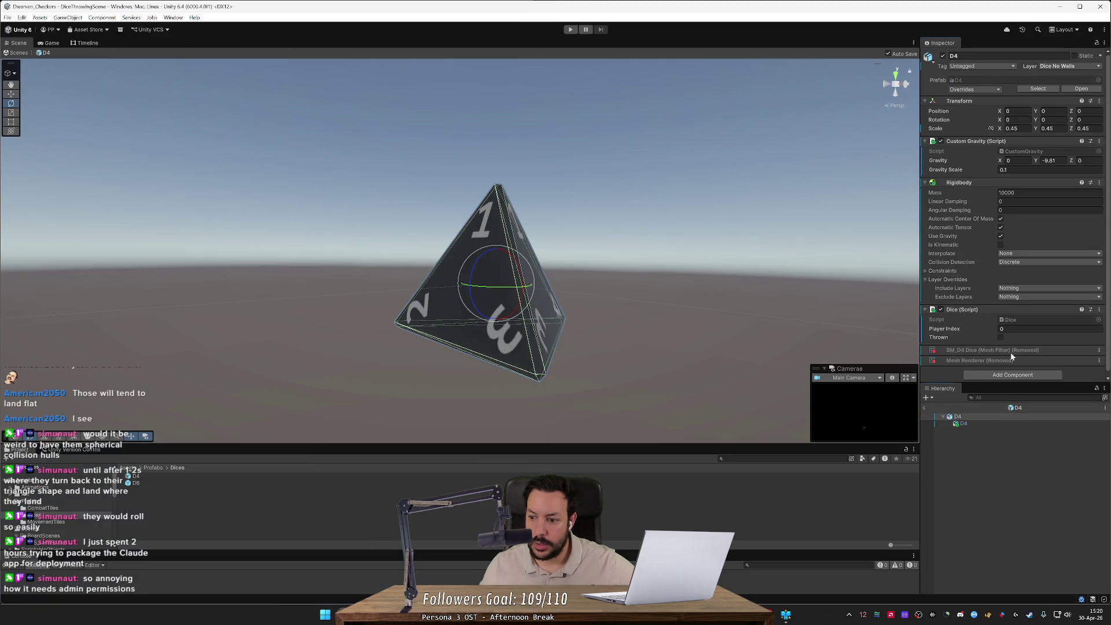
pyautogui.moveTo(1041, 356)
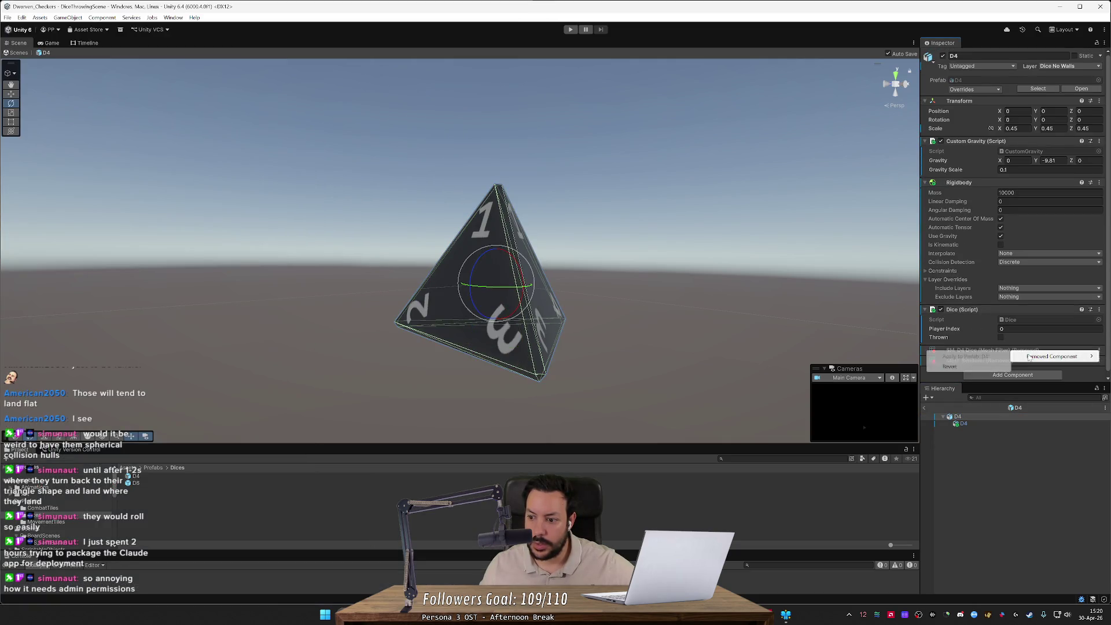
pyautogui.click(971, 355)
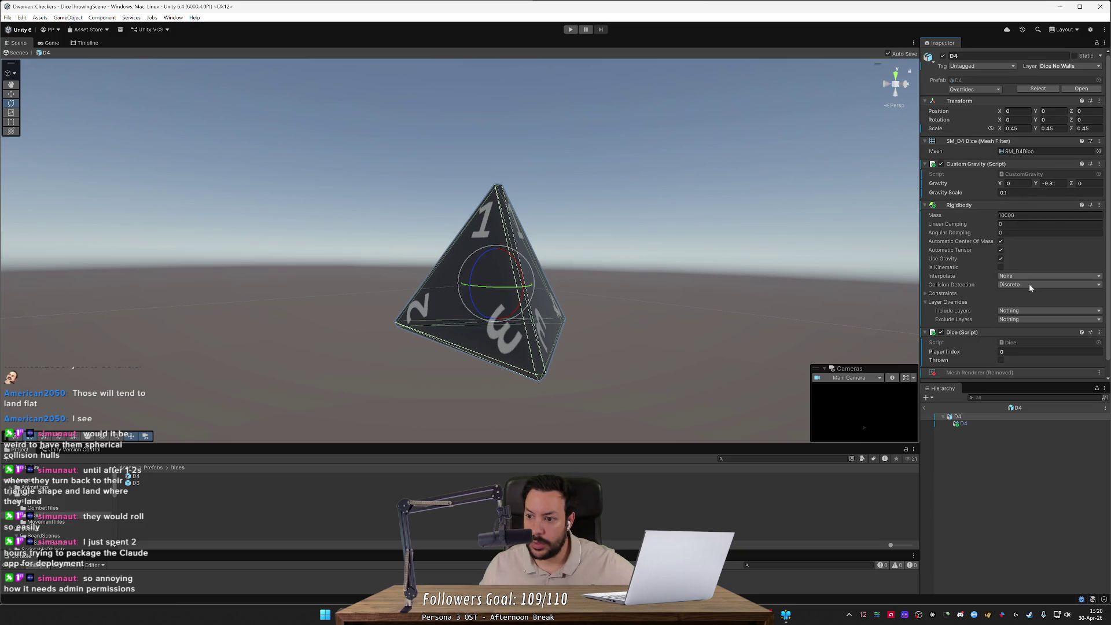
pyautogui.click(990, 373)
pyautogui.moveTo(1002, 382)
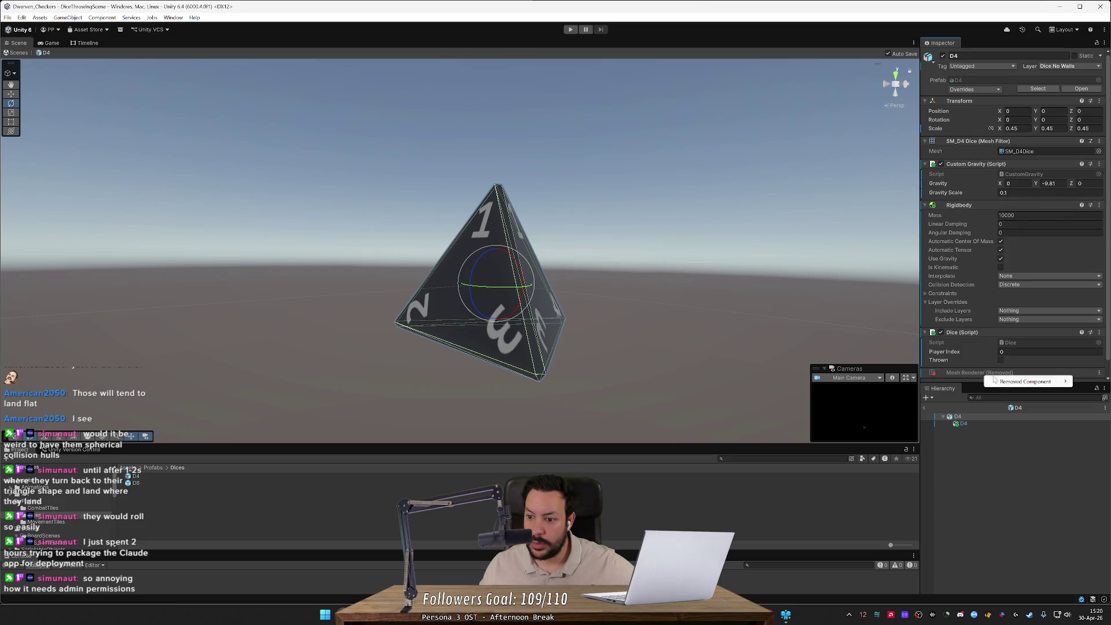
pyautogui.click(923, 392)
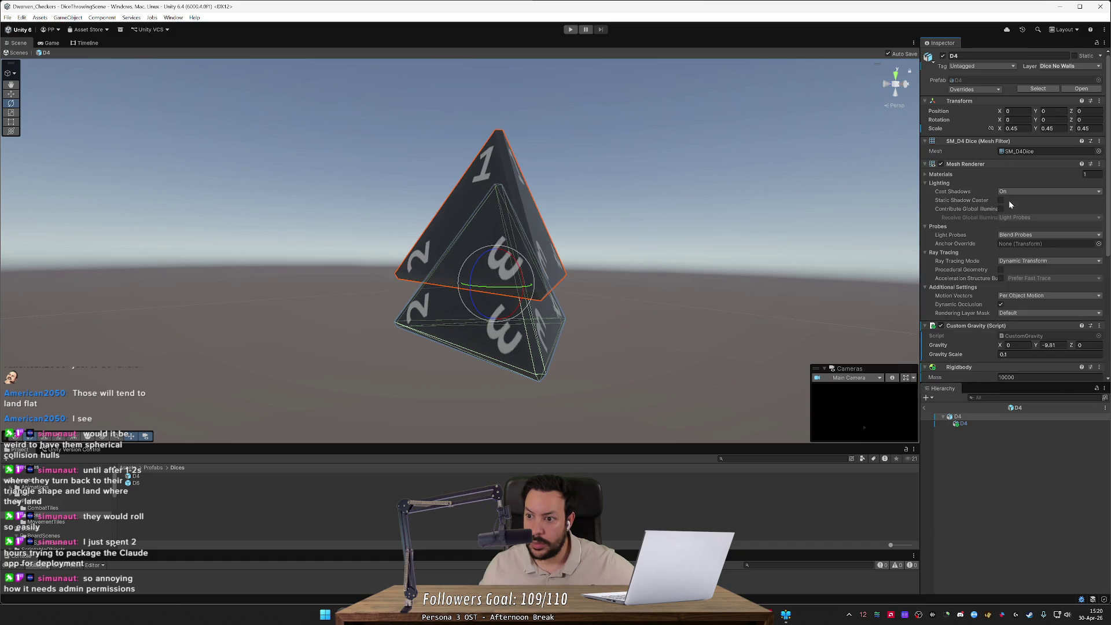
pyautogui.scroll(-5, 1011, 213)
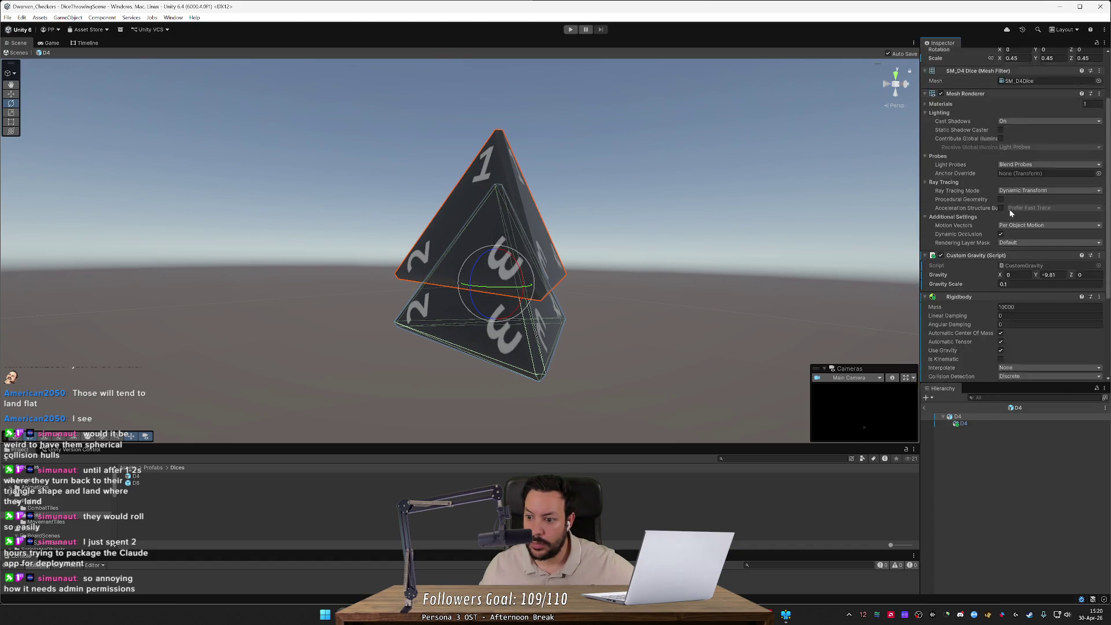
pyautogui.scroll(5, 1011, 212)
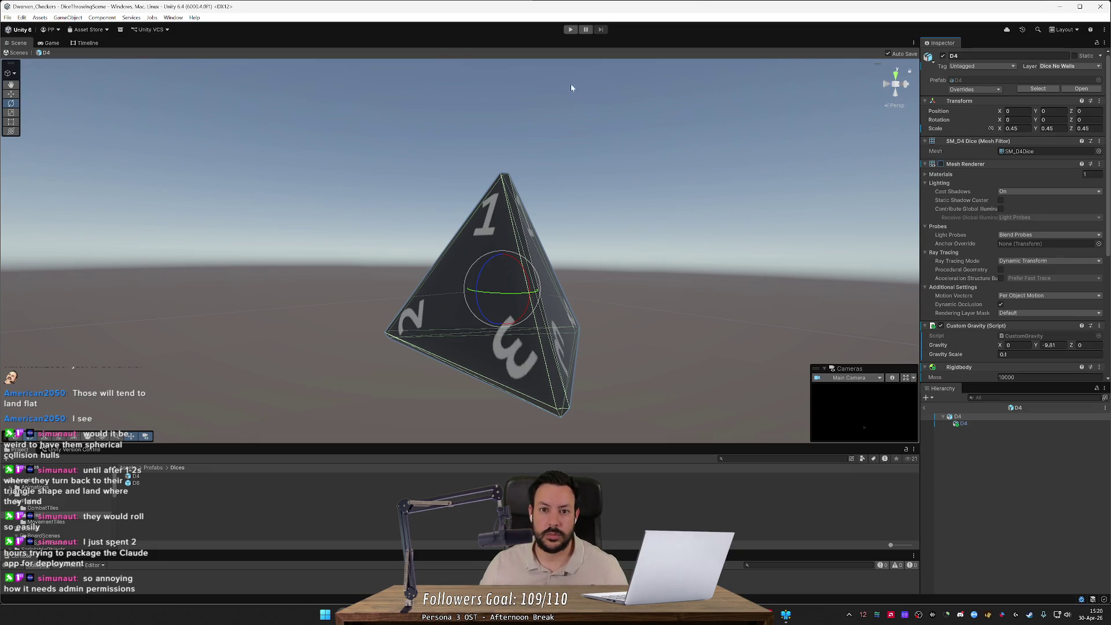
# - Select the inner D4 and review its Transform and Mesh Collider prefab overrides
pyautogui.rightClick(962, 420)
pyautogui.click(980, 446)
pyautogui.click(968, 424)
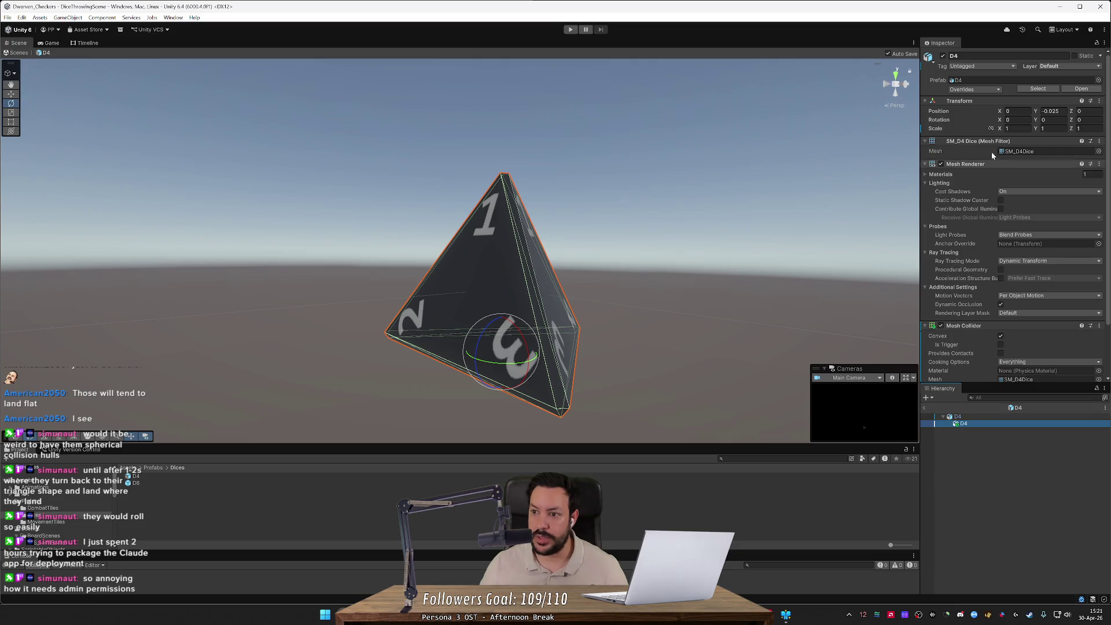
pyautogui.click(974, 91)
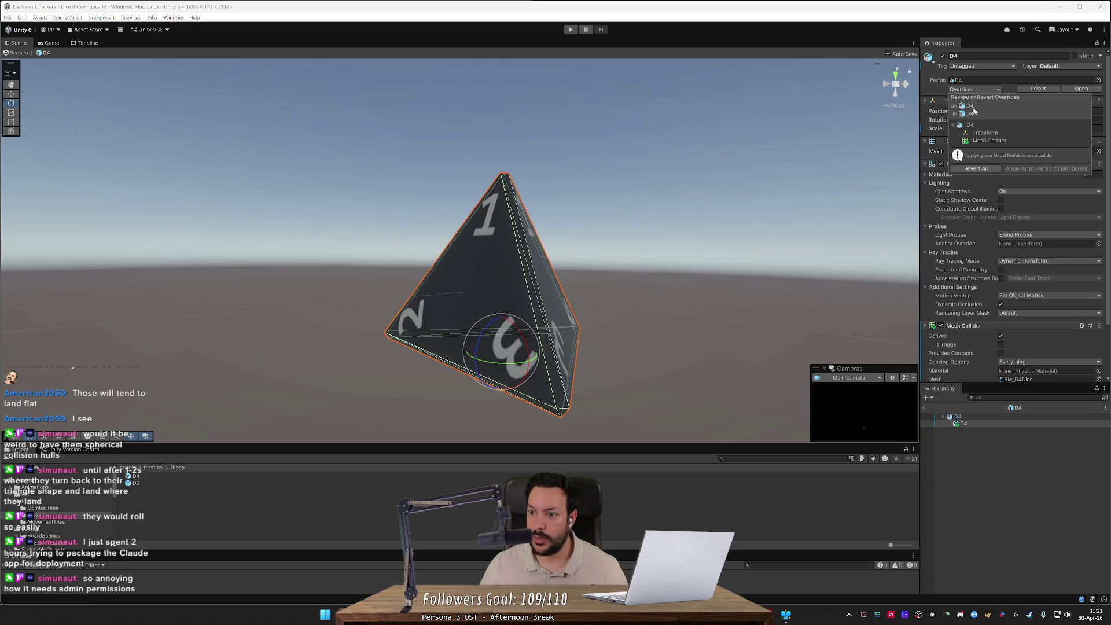
pyautogui.click(1015, 469)
pyautogui.rightClick(976, 425)
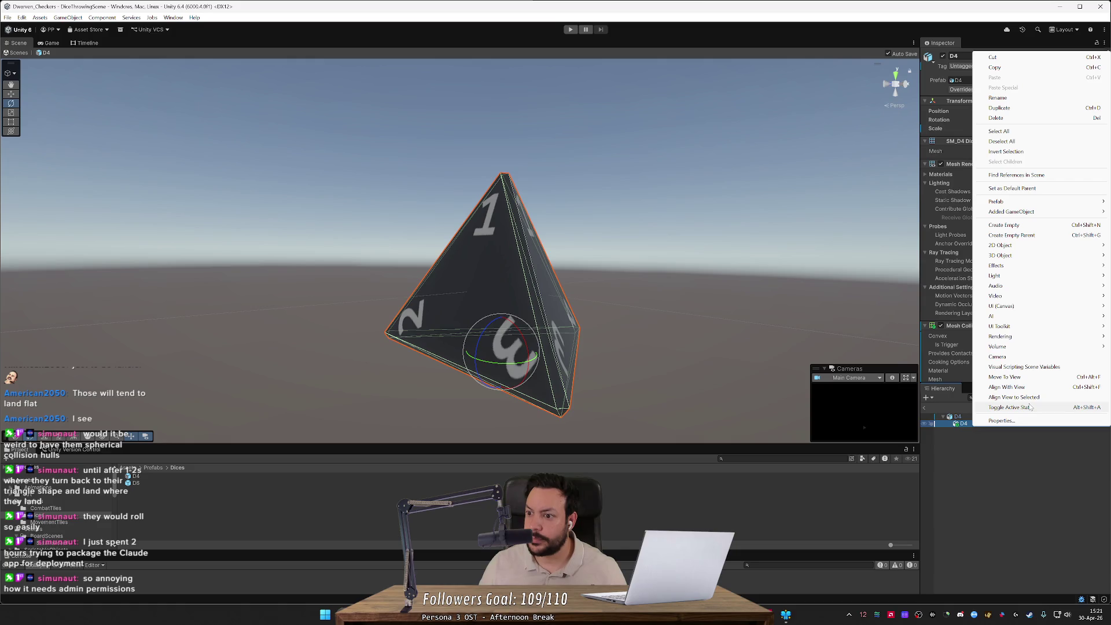
# - Unpack the inner D4 prefab completely, reselect the parent D4, and enter Play mode
pyautogui.moveTo(1018, 201)
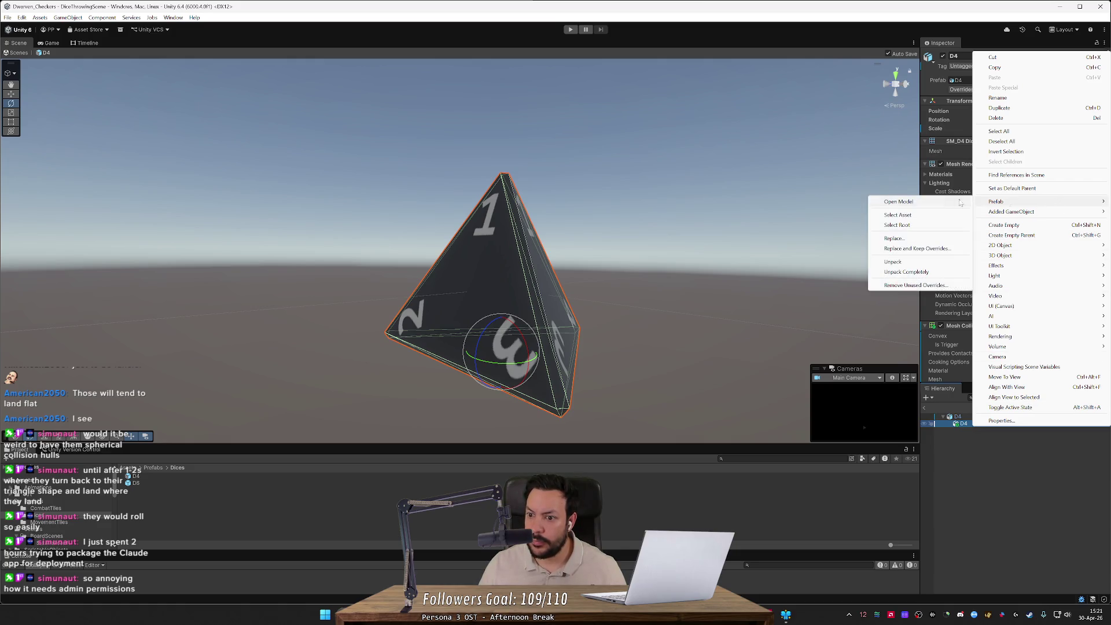
pyautogui.click(906, 272)
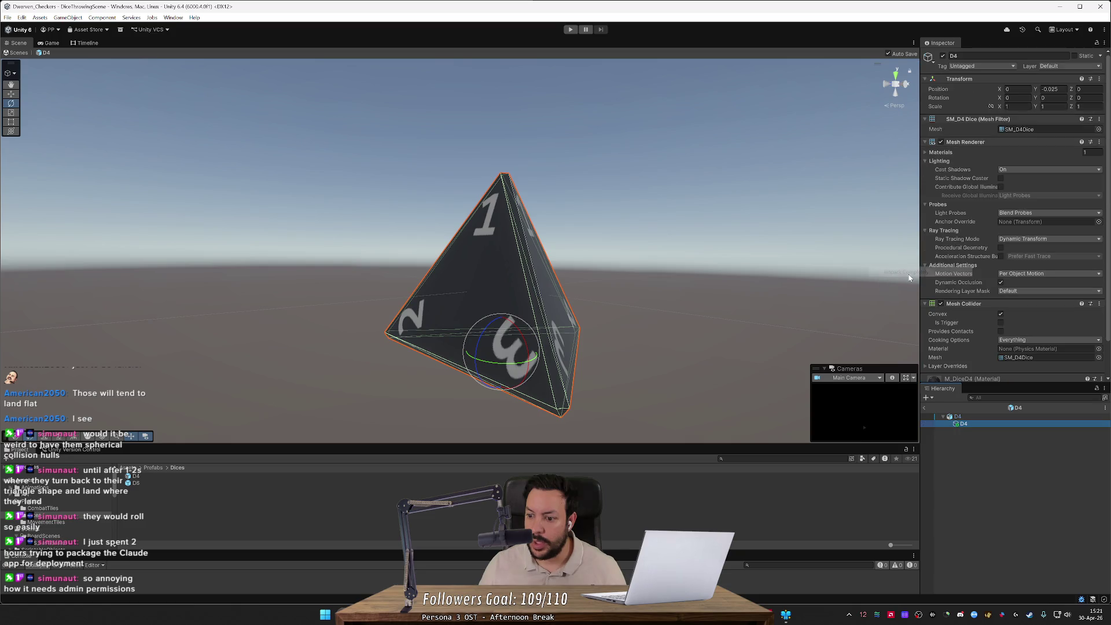
pyautogui.click(976, 417)
pyautogui.click(978, 424)
pyautogui.click(979, 417)
pyautogui.click(979, 424)
pyautogui.click(981, 415)
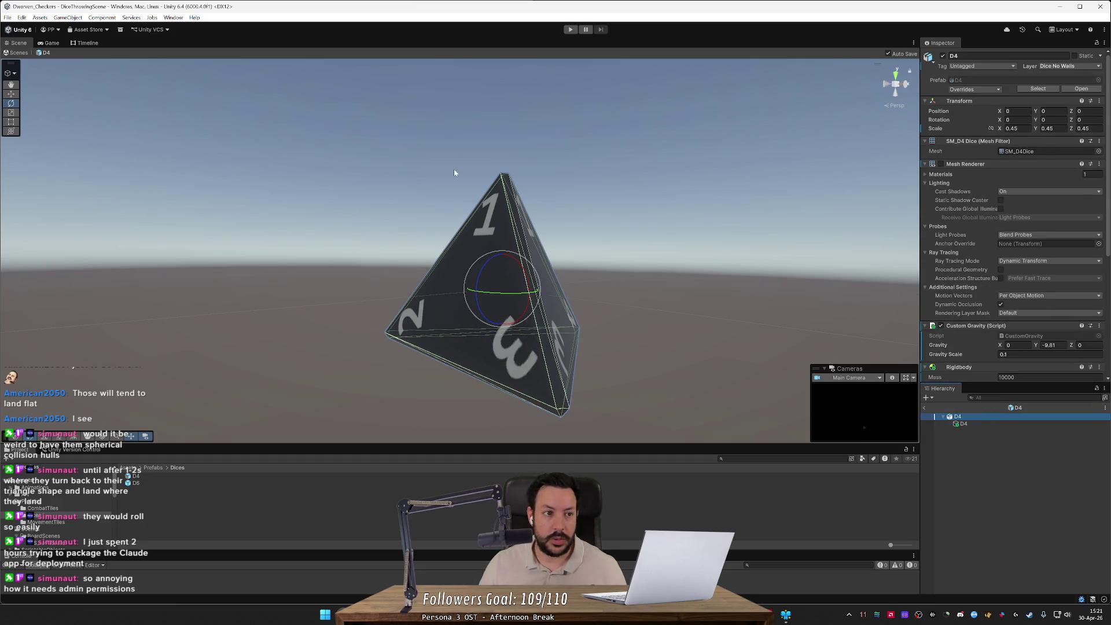
pyautogui.click(568, 29)
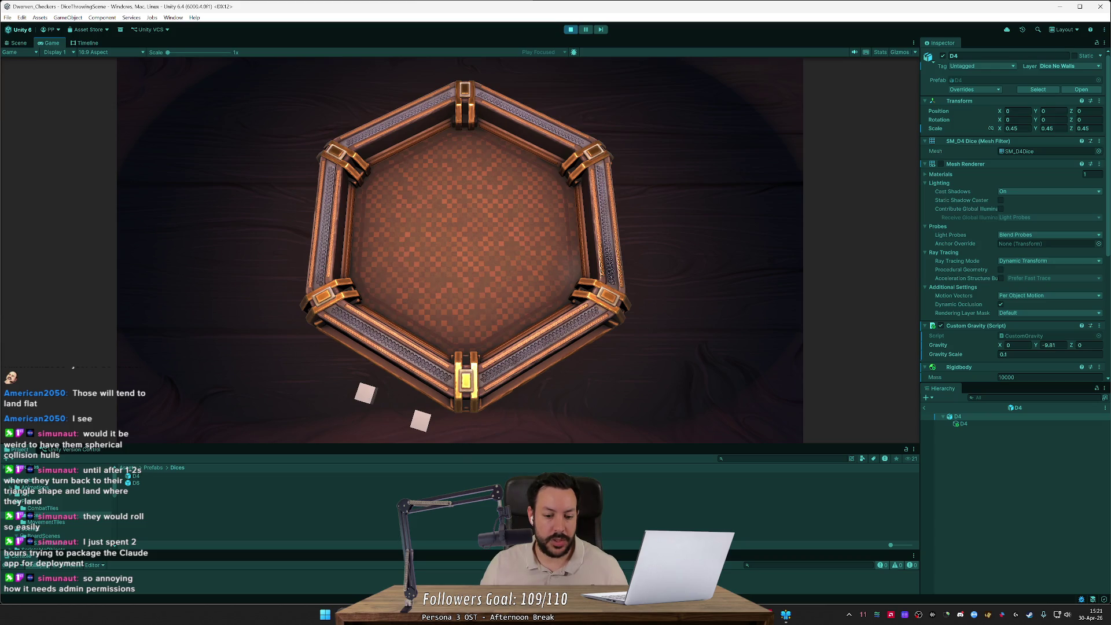
# - Grab a white die, move the breakpoint to line 161, resume, and carry the die across the tray
pyautogui.click(367, 392)
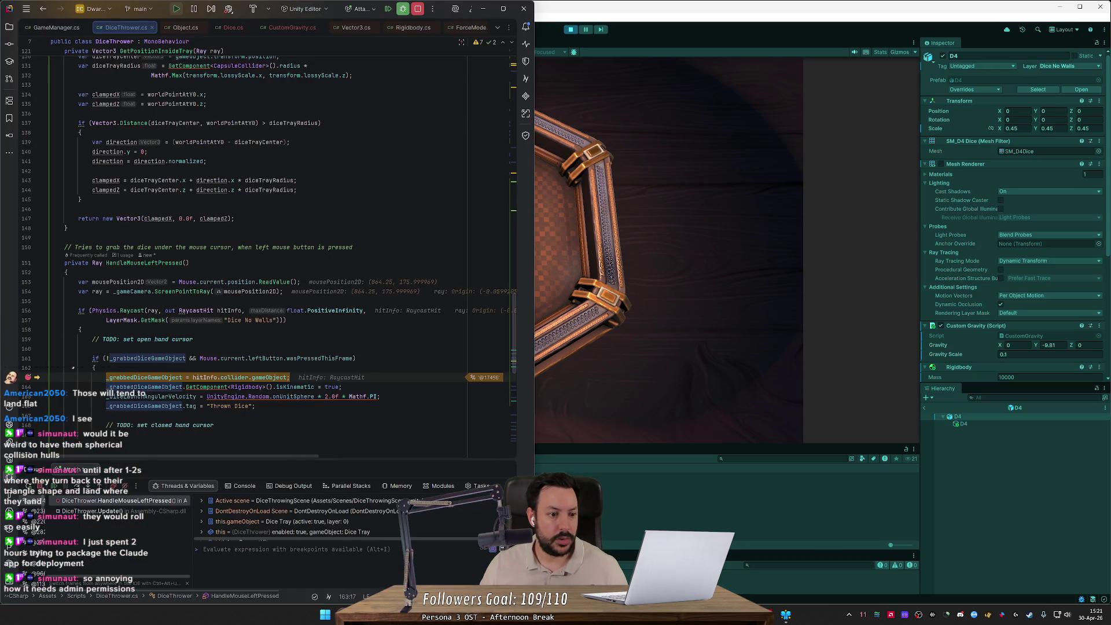
pyautogui.moveTo(152, 311)
pyautogui.click(28, 358)
pyautogui.click(28, 377)
pyautogui.click(56, 488)
pyautogui.click(56, 487)
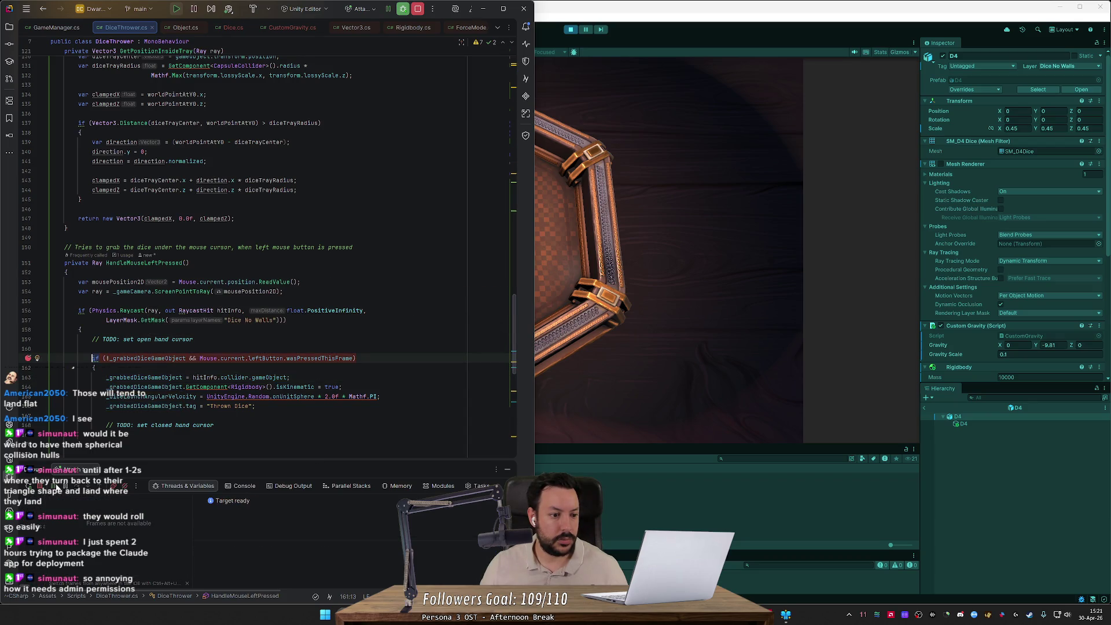
pyautogui.moveTo(439, 405)
pyautogui.mouseDown()
pyautogui.moveTo(457, 376)
pyautogui.moveTo(520, 342)
pyautogui.moveTo(460, 286)
pyautogui.moveTo(472, 308)
pyautogui.moveTo(404, 366)
pyautogui.mouseUp()
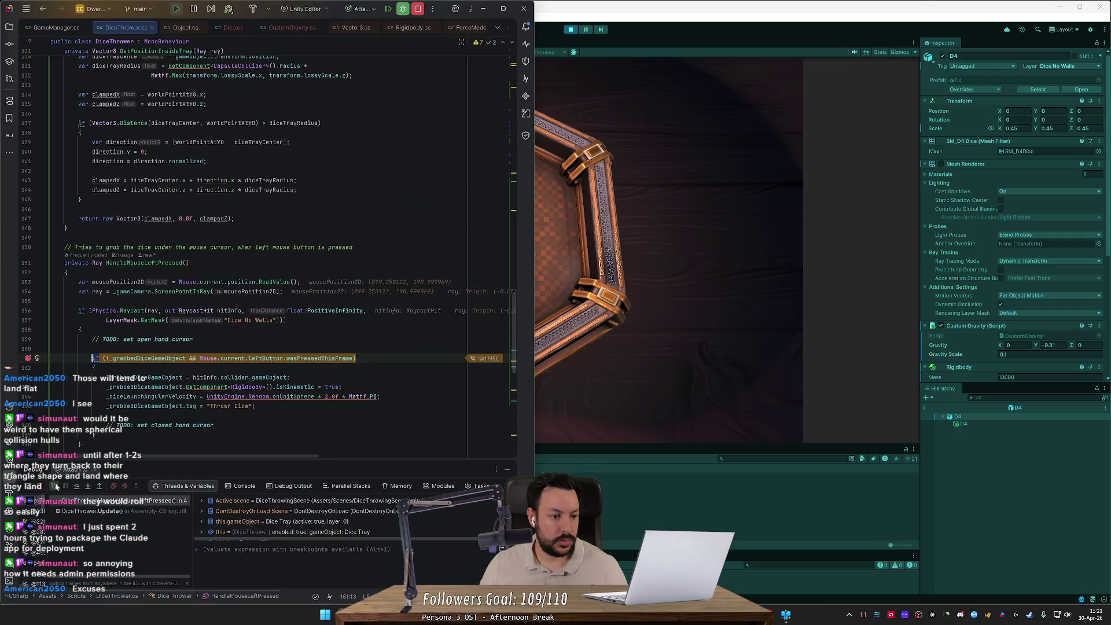
# - Remove and re-add the line 161 breakpoint, resume execution, and return to the game
pyautogui.click(28, 359)
pyautogui.click(53, 486)
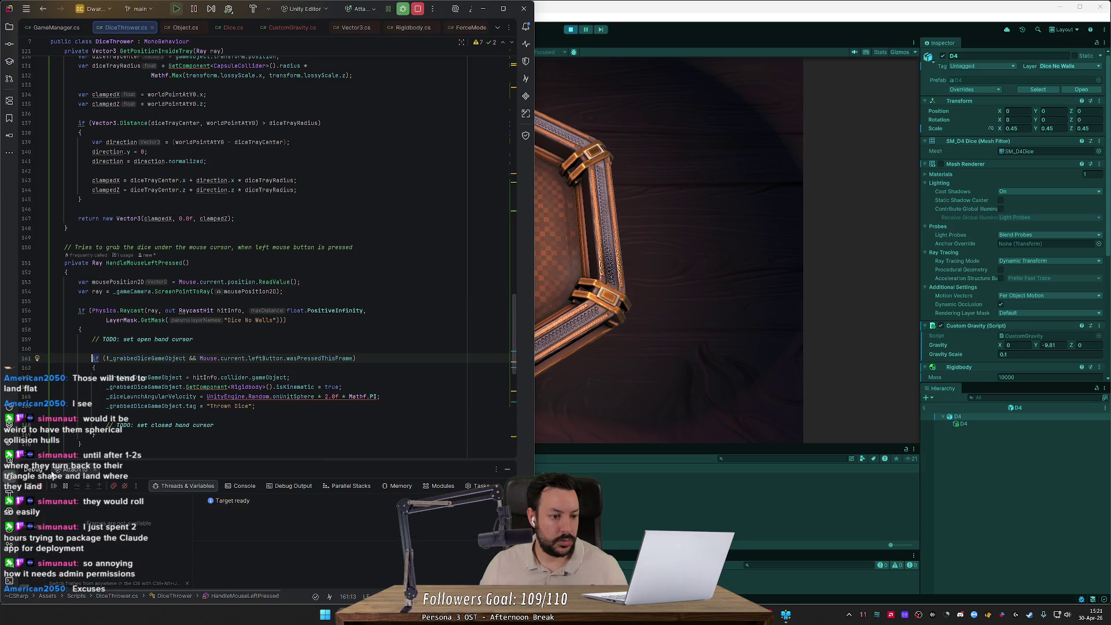
pyautogui.click(547, 326)
pyautogui.hotkey('alt', 'Tab')
pyautogui.click(27, 358)
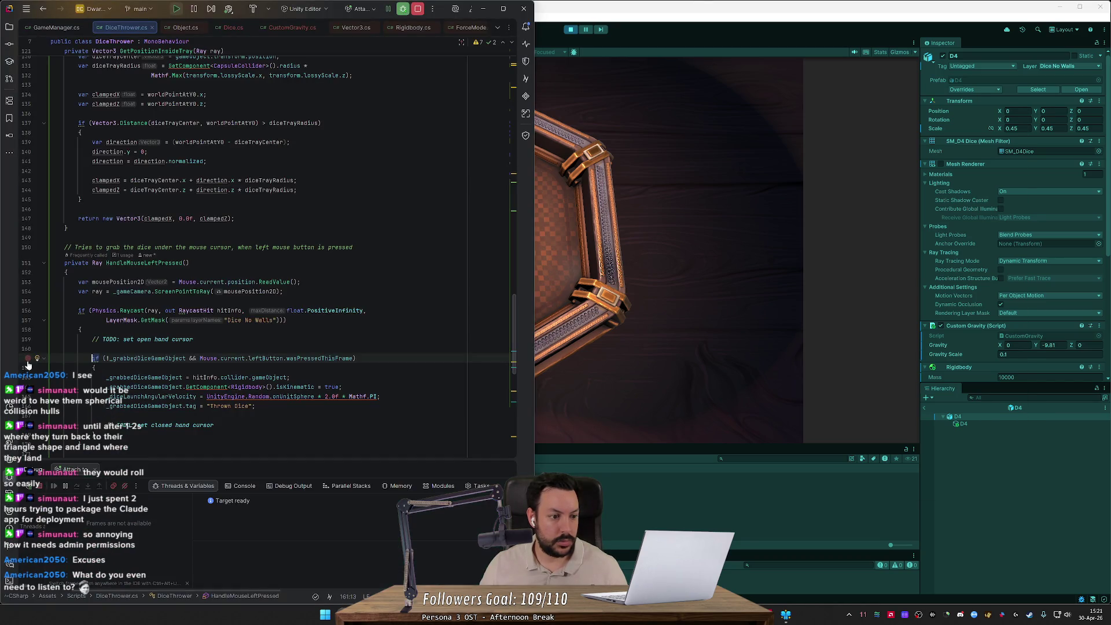
pyautogui.click(575, 296)
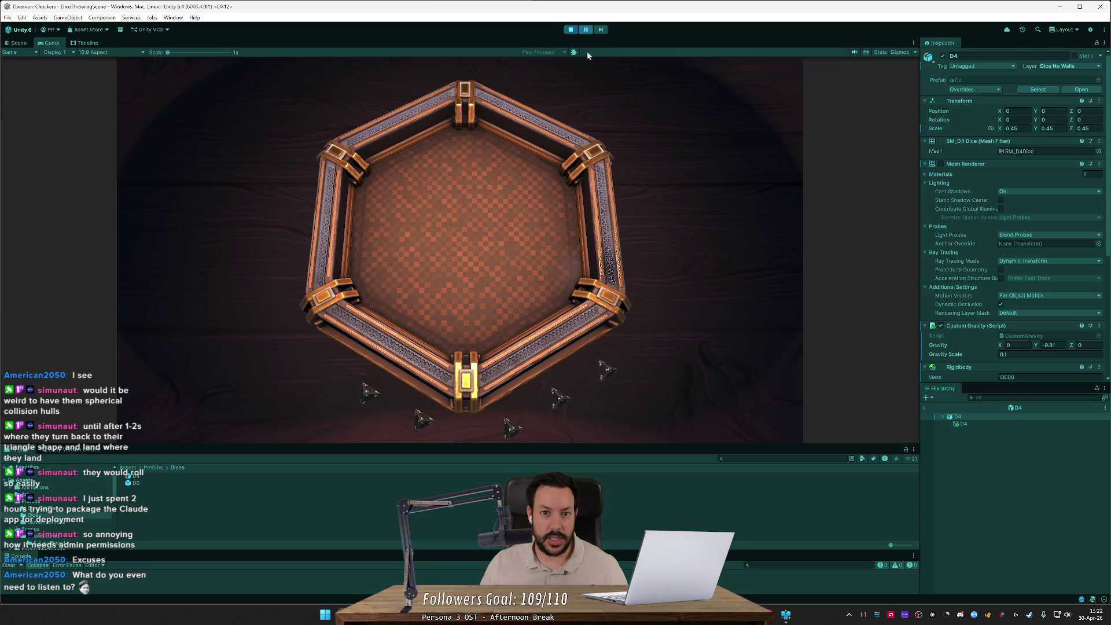
# - In the Scene view, check a D4 die's layer and inspect the tray board and dice
pyautogui.hotkey('ctrl', '1')
pyautogui.click(923, 407)
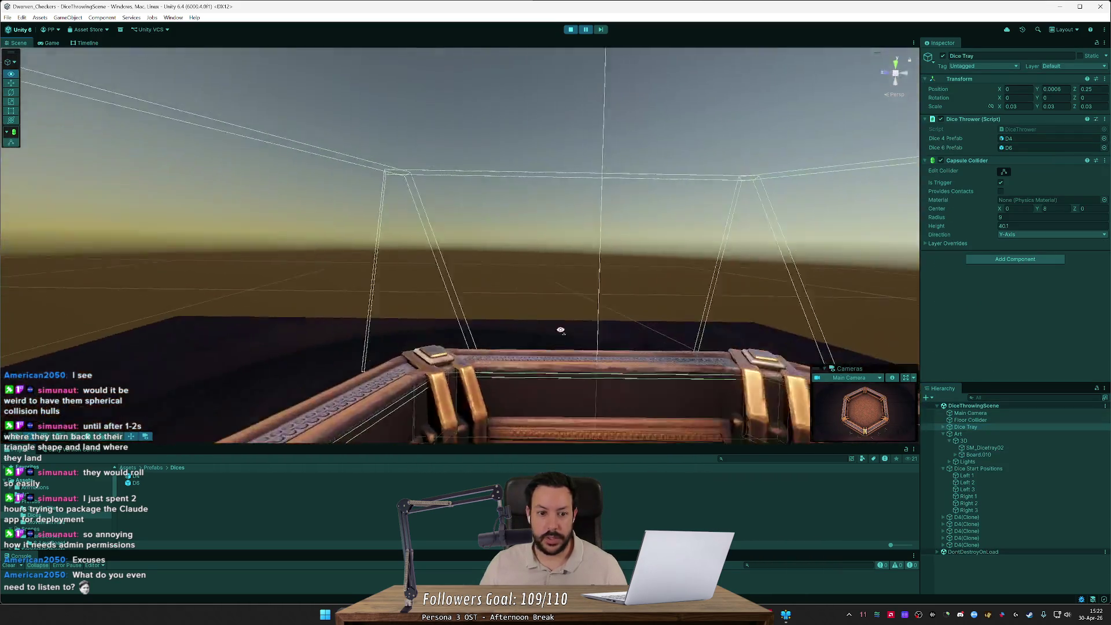
pyautogui.scroll(-3, 459, 411)
pyautogui.moveTo(458, 412)
pyautogui.mouseDown()
pyautogui.moveTo(729, 364)
pyautogui.moveTo(719, 375)
pyautogui.moveTo(359, 409)
pyautogui.moveTo(436, 310)
pyautogui.mouseUp()
pyautogui.click(438, 308)
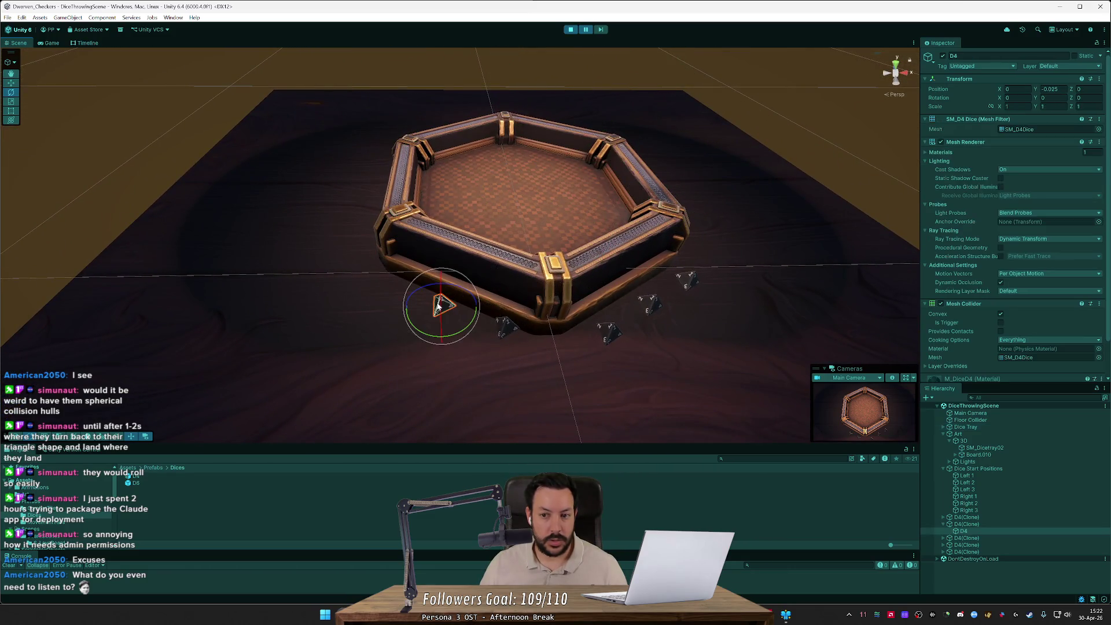
pyautogui.click(1057, 68)
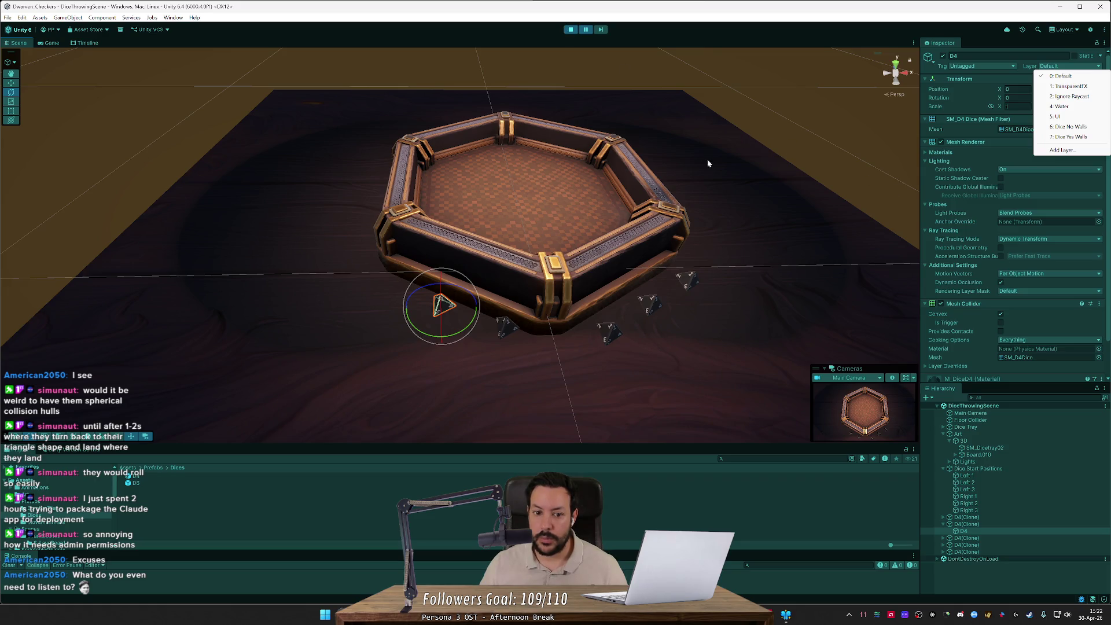
pyautogui.click(969, 524)
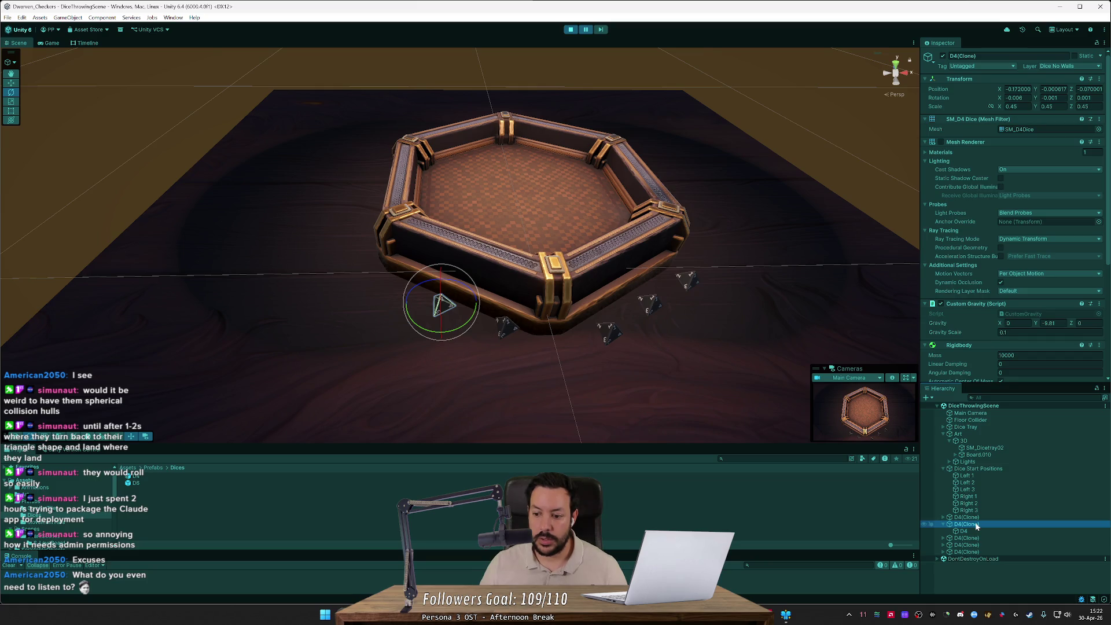
pyautogui.click(516, 359)
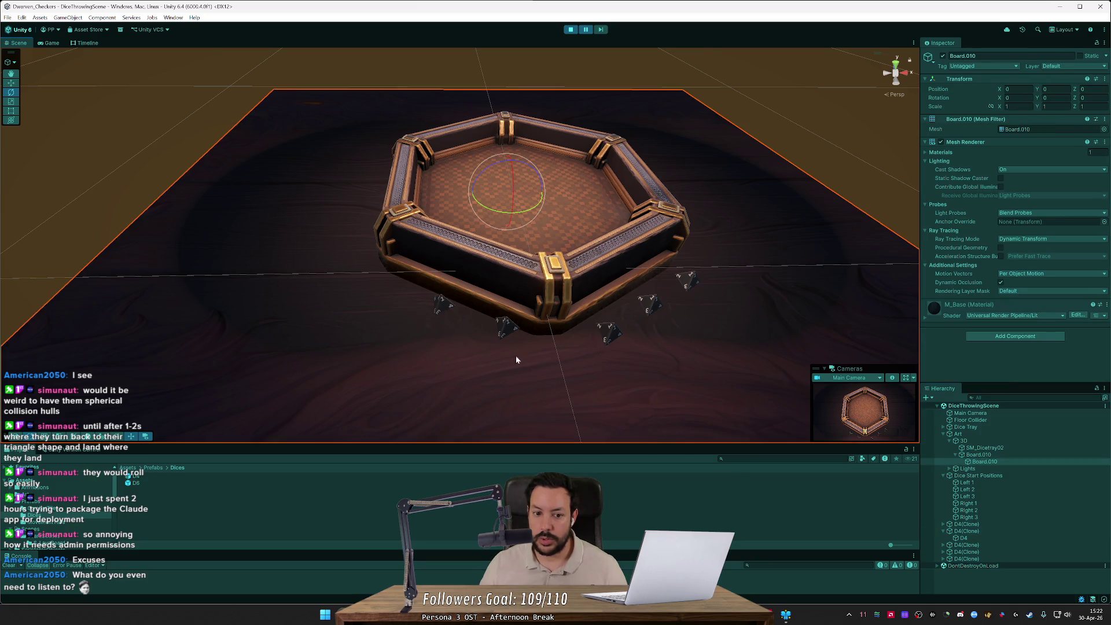
pyautogui.click(446, 306)
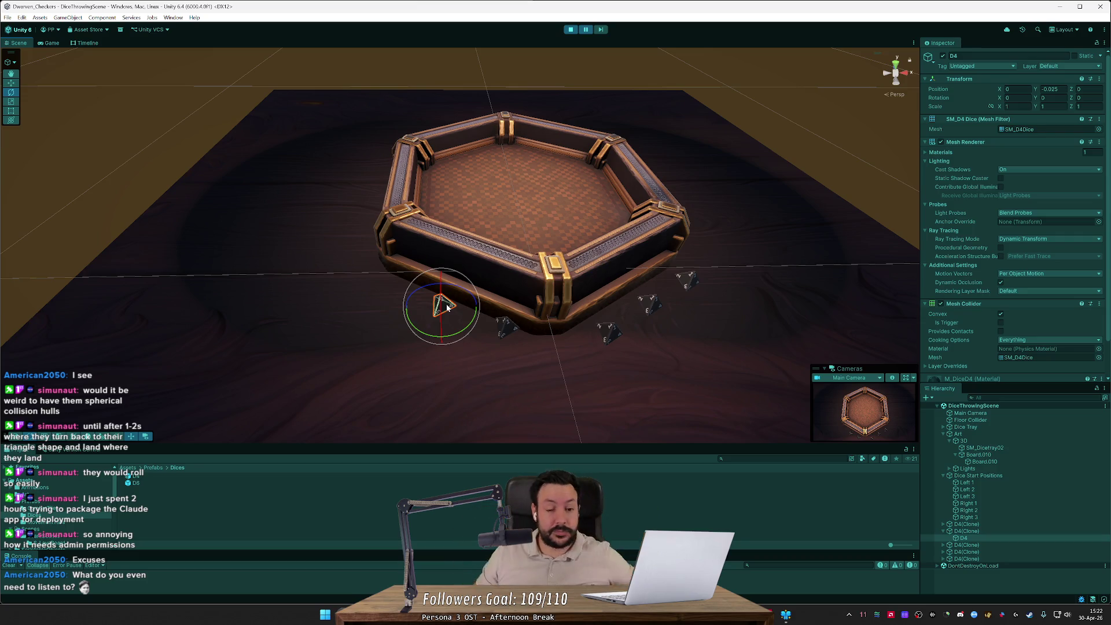
# - Inspect a D4 clone's child mesh, then stop Play mode
pyautogui.hotkey('alt', 'Tab')
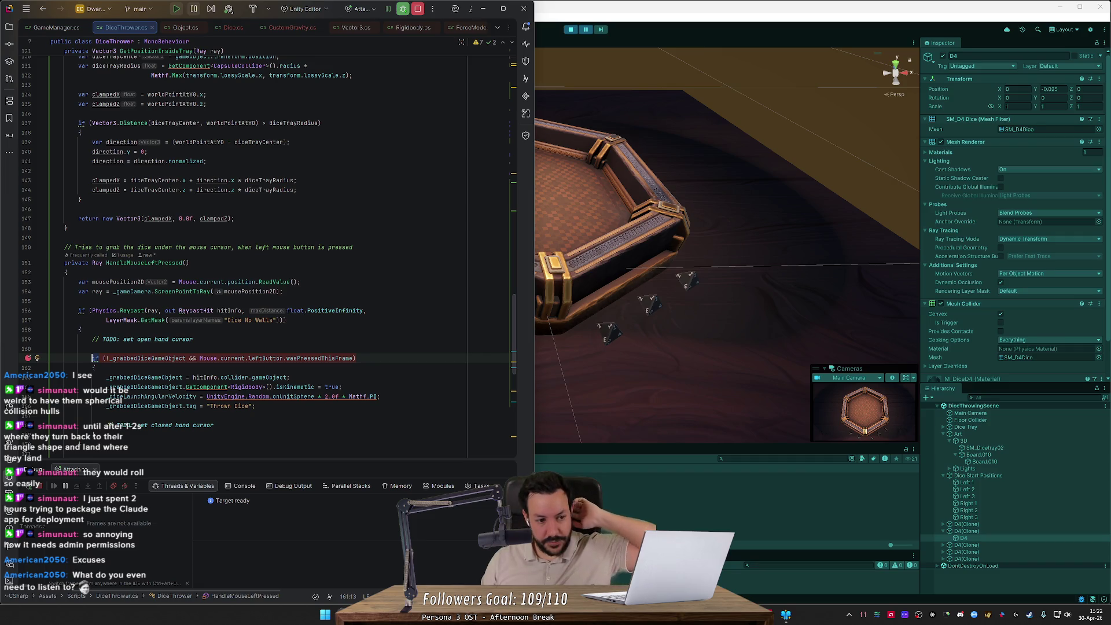
pyautogui.moveTo(141, 311)
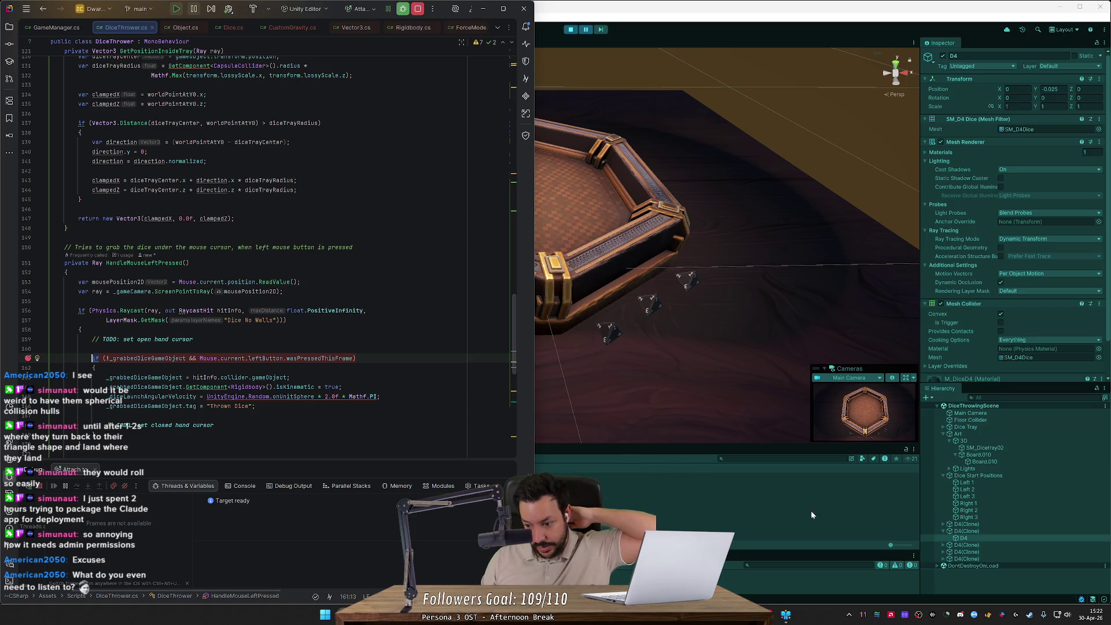
pyautogui.click(963, 534)
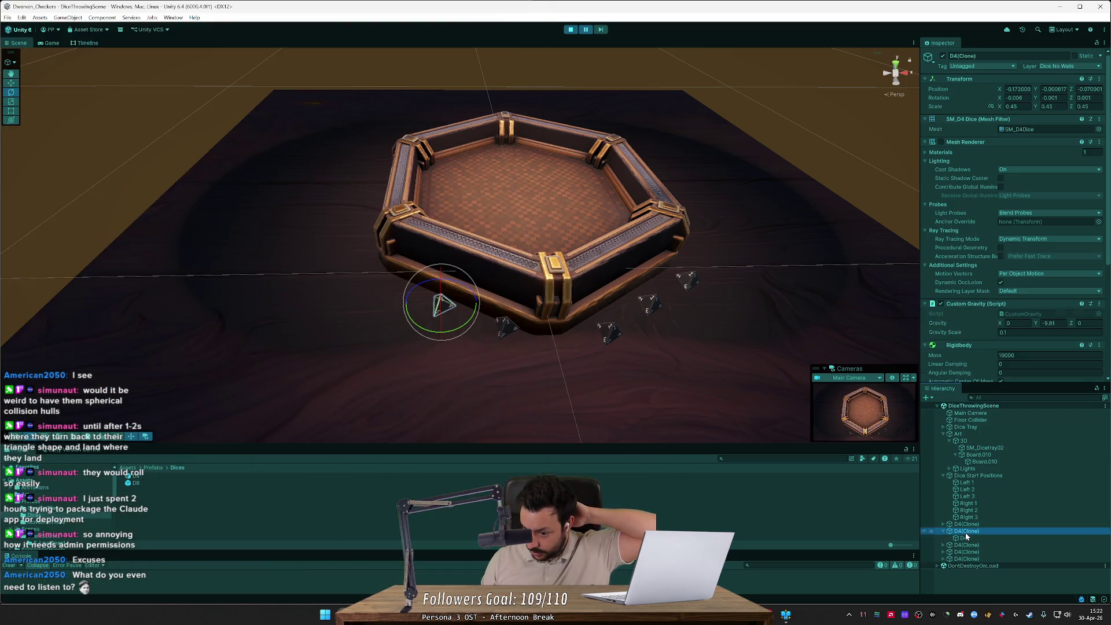
pyautogui.click(968, 538)
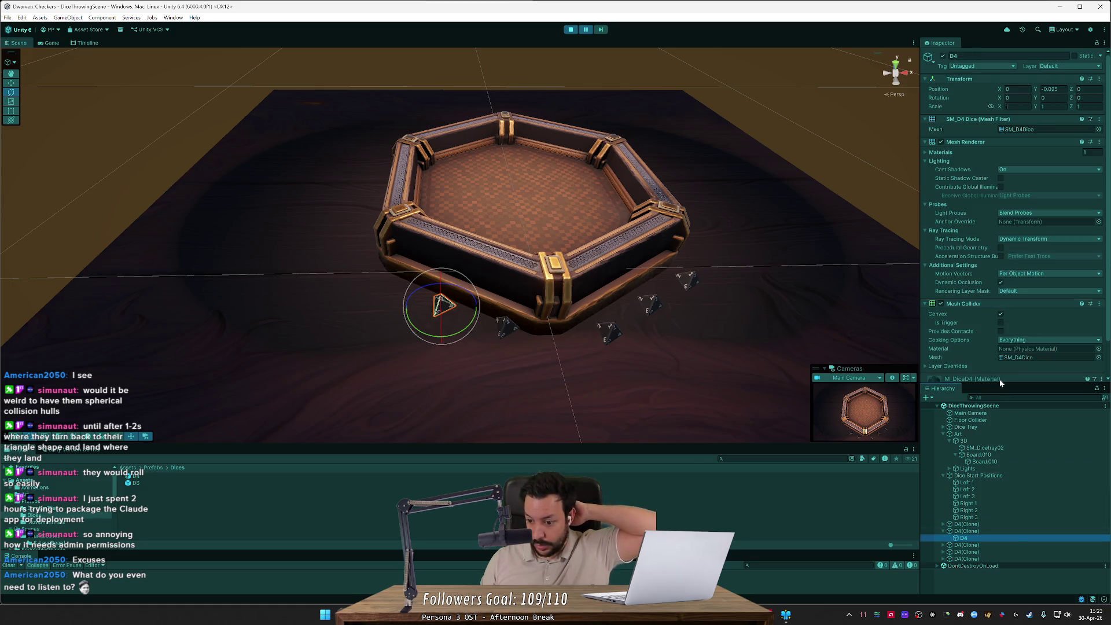
pyautogui.scroll(-2, 1022, 346)
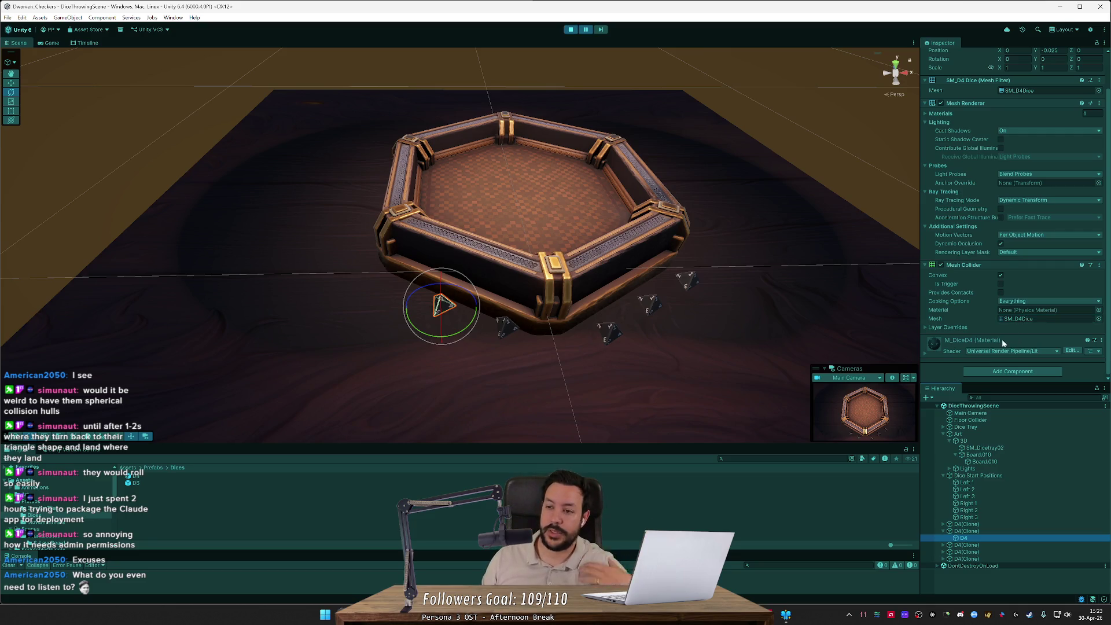
pyautogui.click(569, 29)
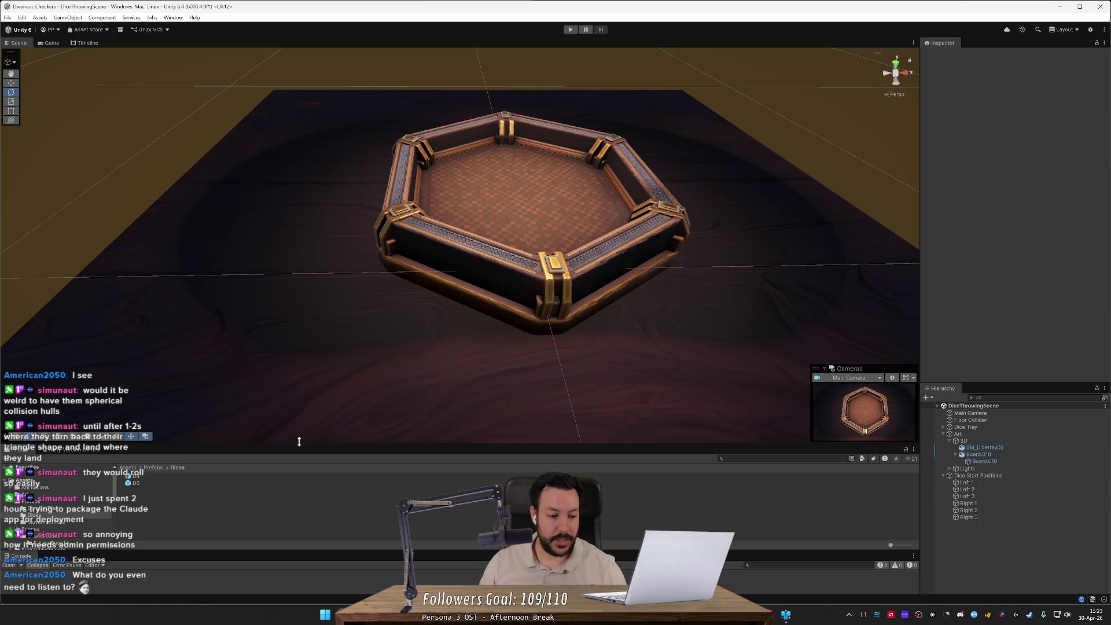
# - Open the D4 prefab and inspect the parent and child objects' components
pyautogui.doubleClick(155, 476)
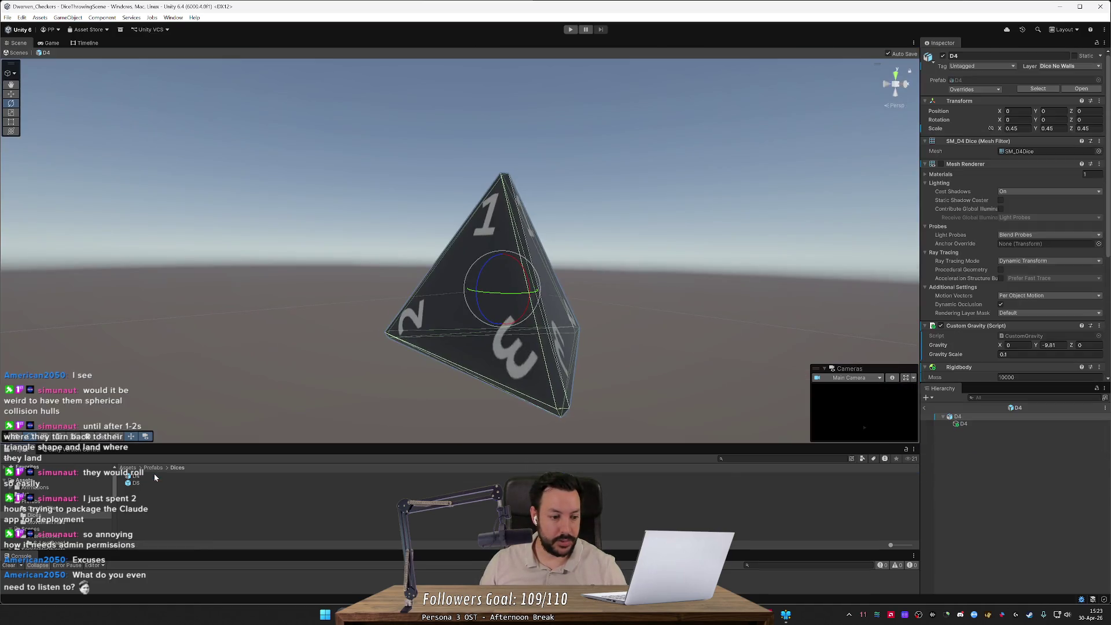
pyautogui.click(970, 423)
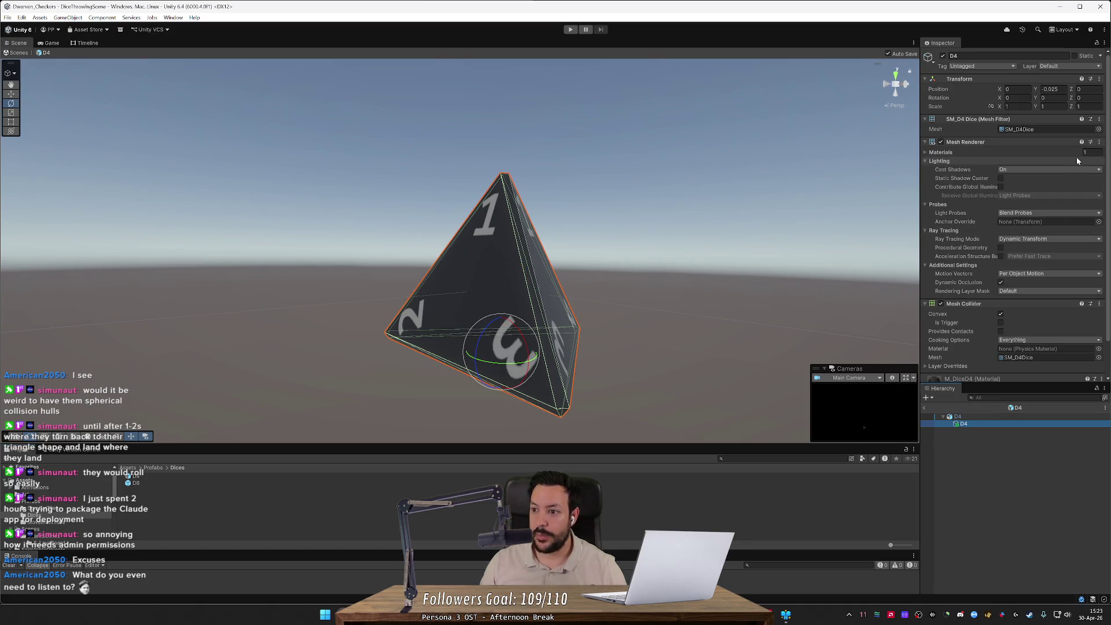
pyautogui.click(968, 416)
pyautogui.click(968, 424)
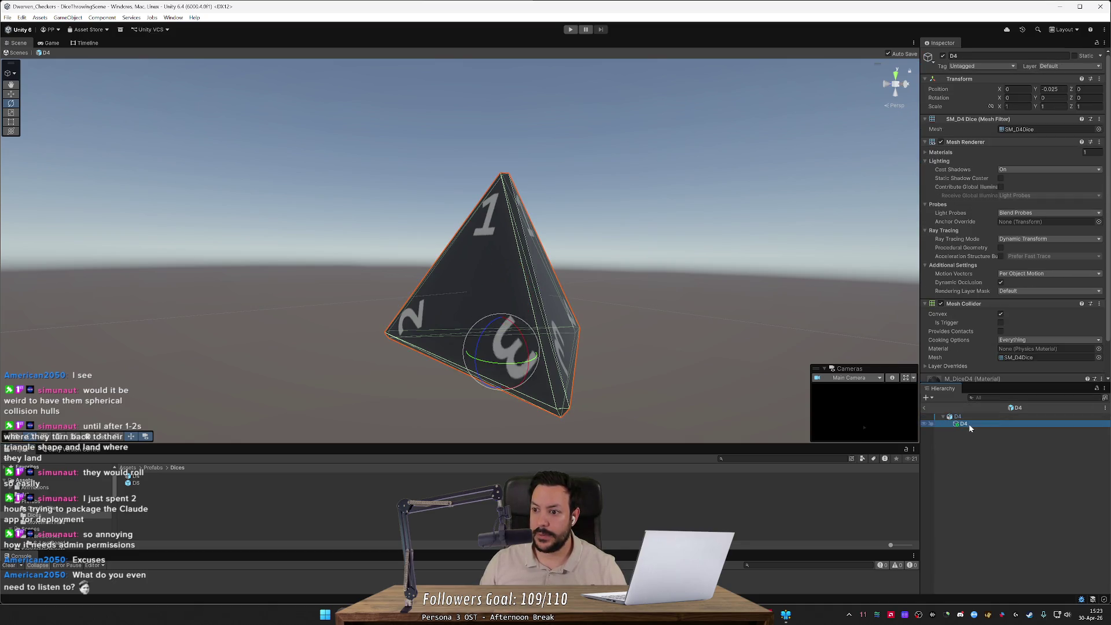
pyautogui.scroll(-2, 971, 357)
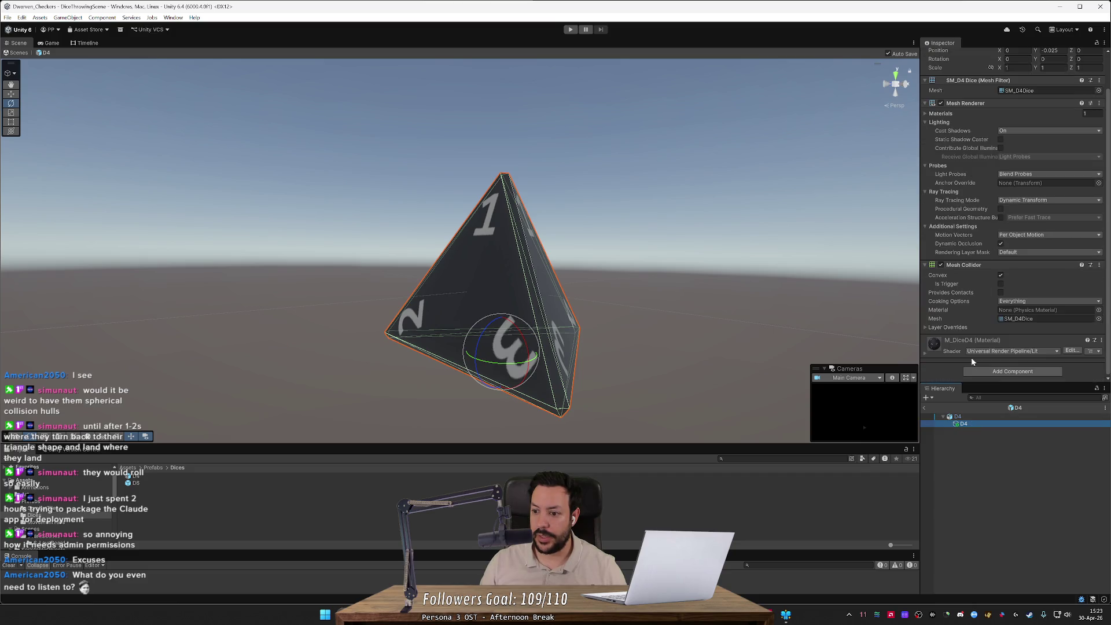
pyautogui.click(967, 416)
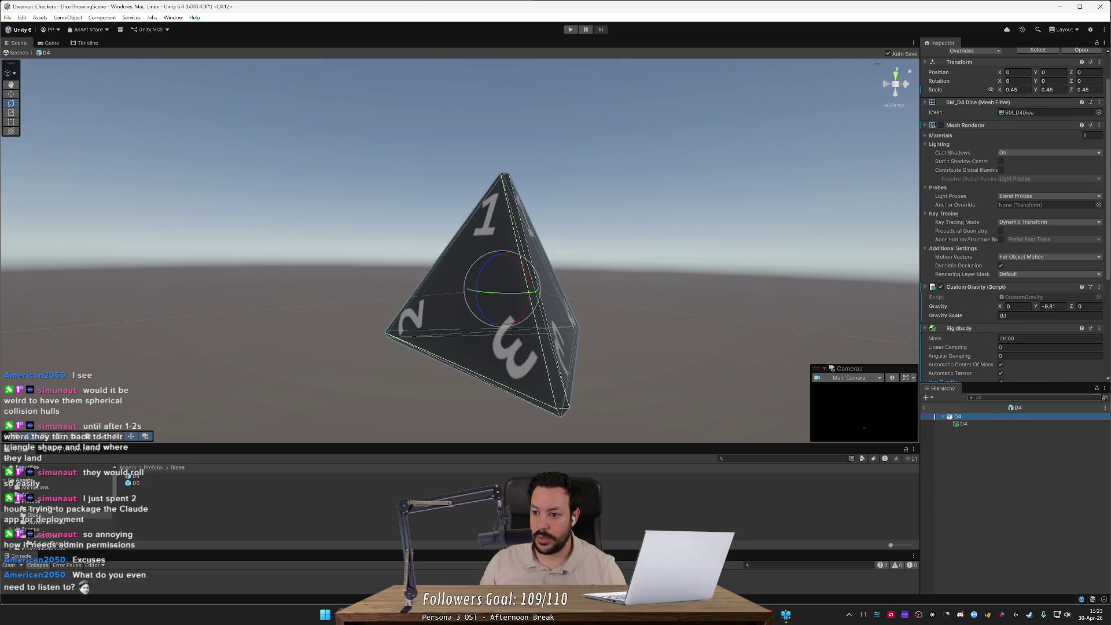
pyautogui.scroll(-3, 1012, 173)
pyautogui.click(1098, 193)
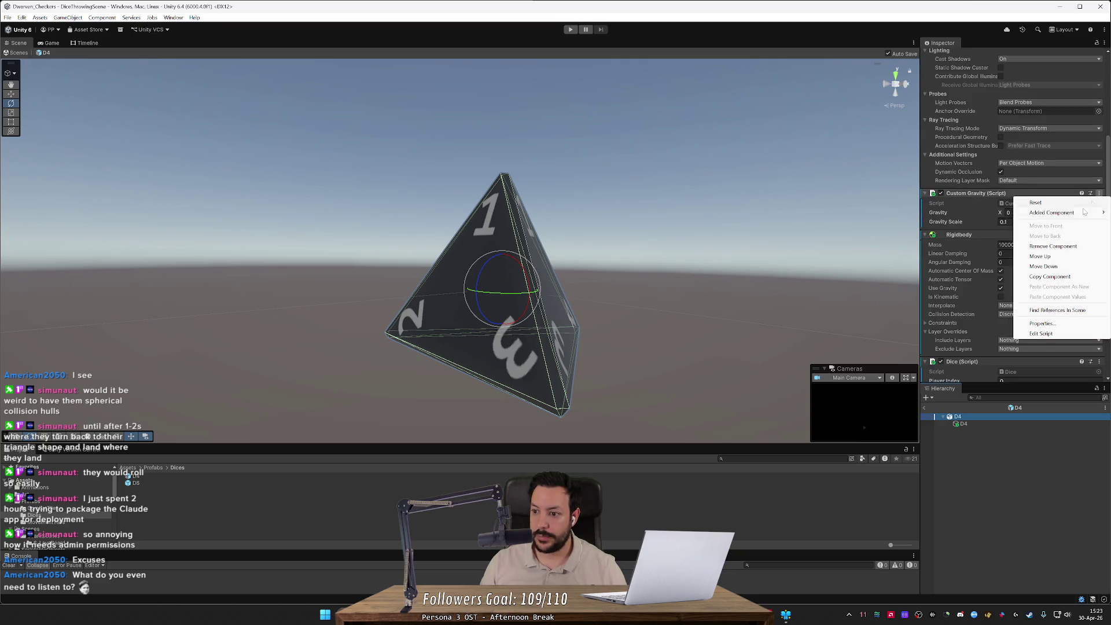
pyautogui.click(1050, 276)
# - Compare the child D4's Mesh Collider with the parent D4's physics components
pyautogui.click(969, 424)
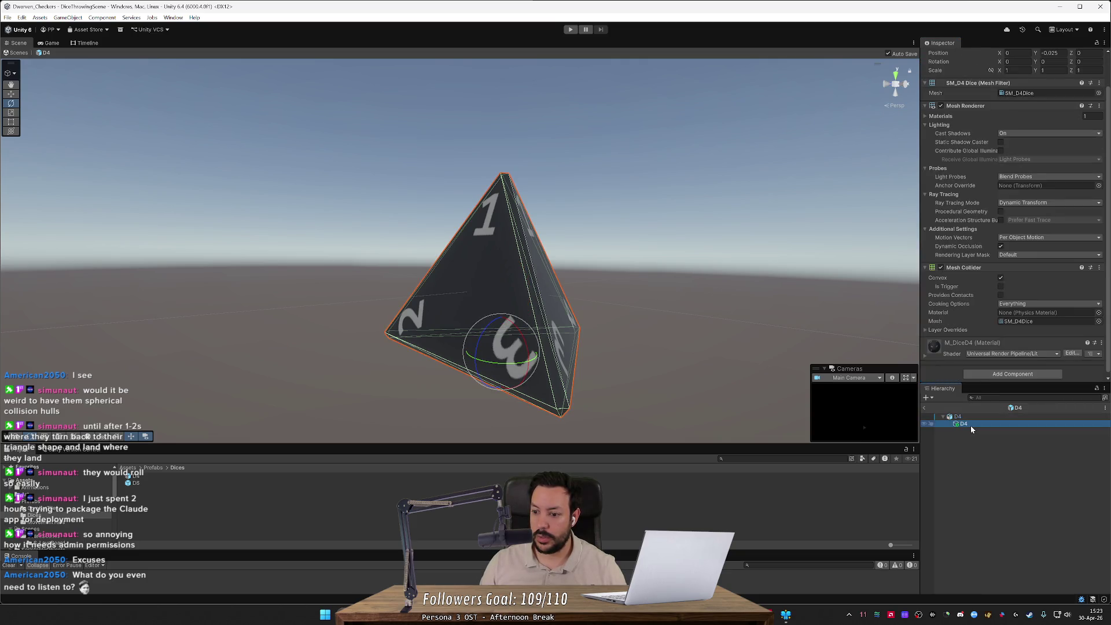
pyautogui.click(964, 416)
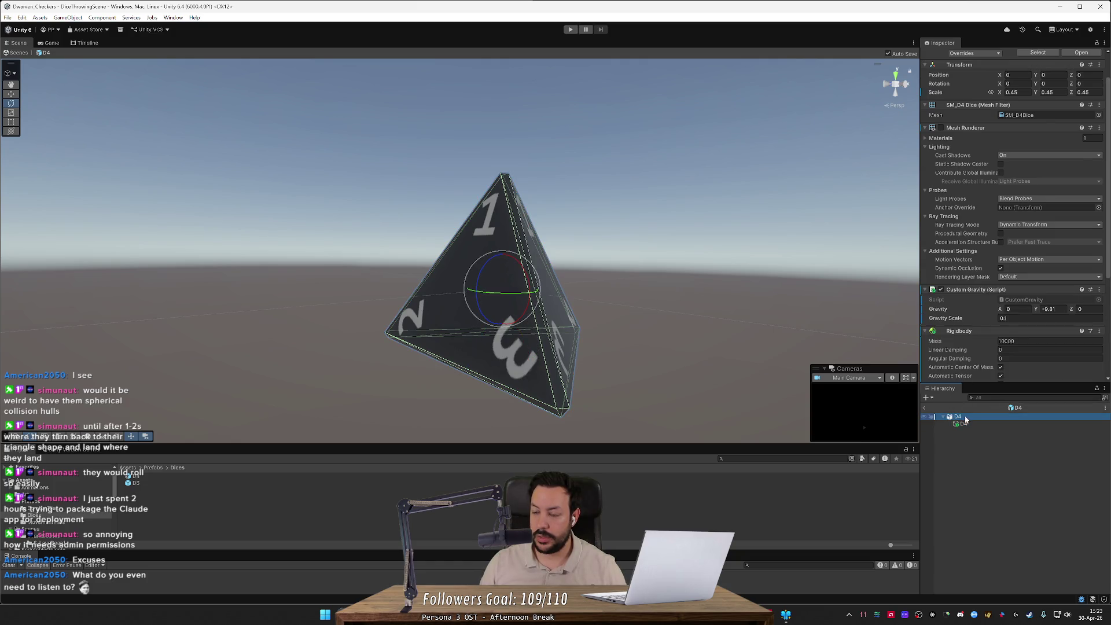
pyautogui.scroll(-3, 984, 332)
pyautogui.scroll(-3, 984, 332)
pyautogui.click(969, 424)
pyautogui.scroll(2, 1012, 325)
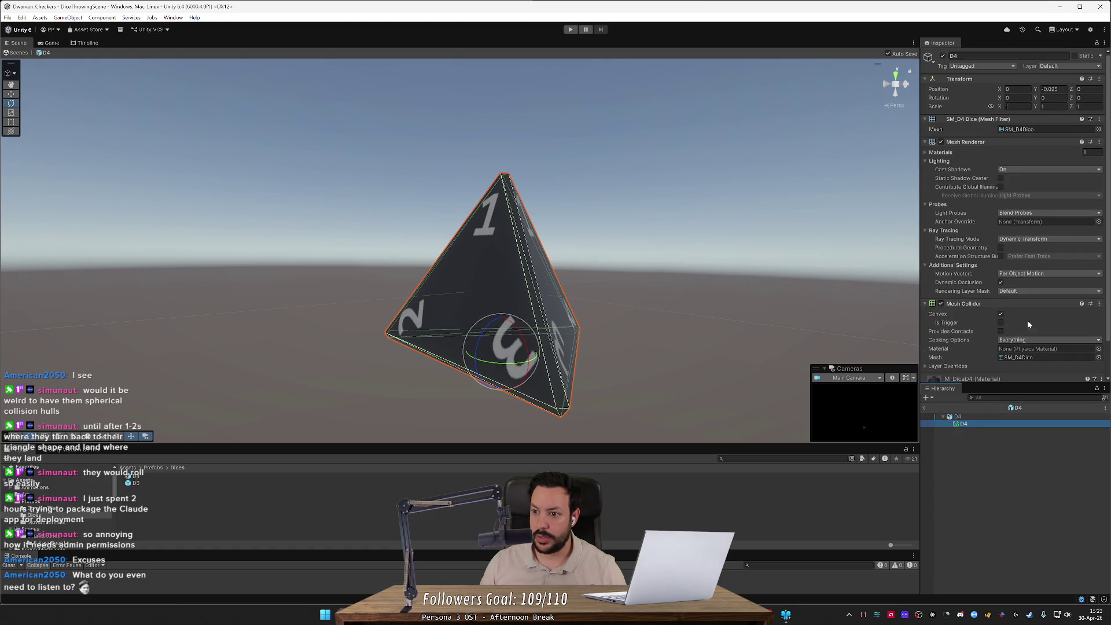
pyautogui.scroll(-1, 998, 345)
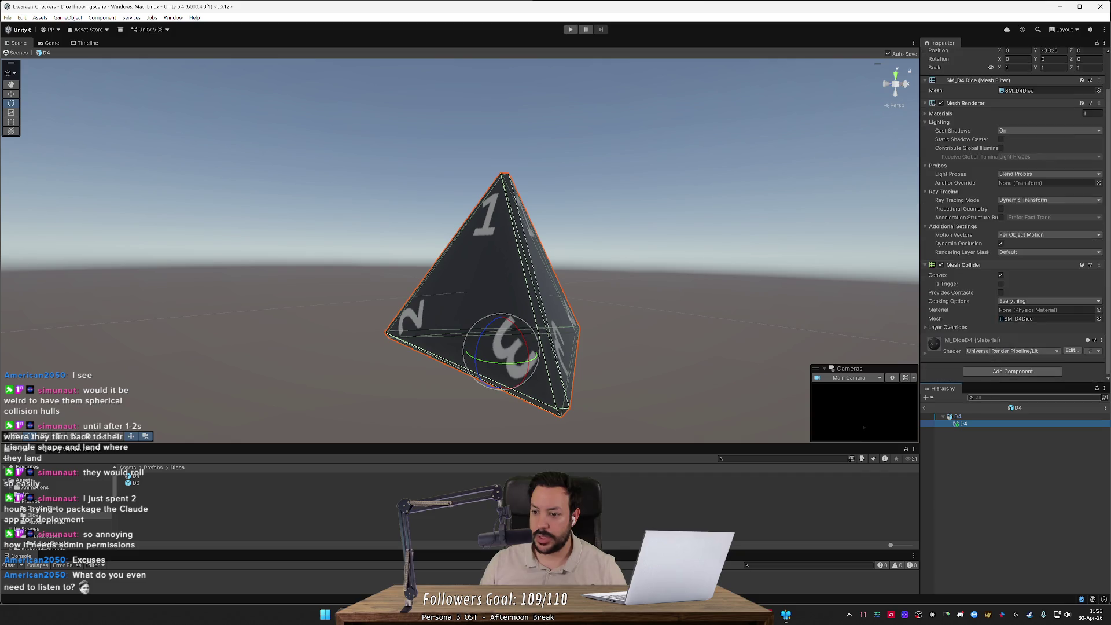
pyautogui.click(958, 416)
pyautogui.scroll(-2, 992, 318)
pyautogui.scroll(6, 994, 321)
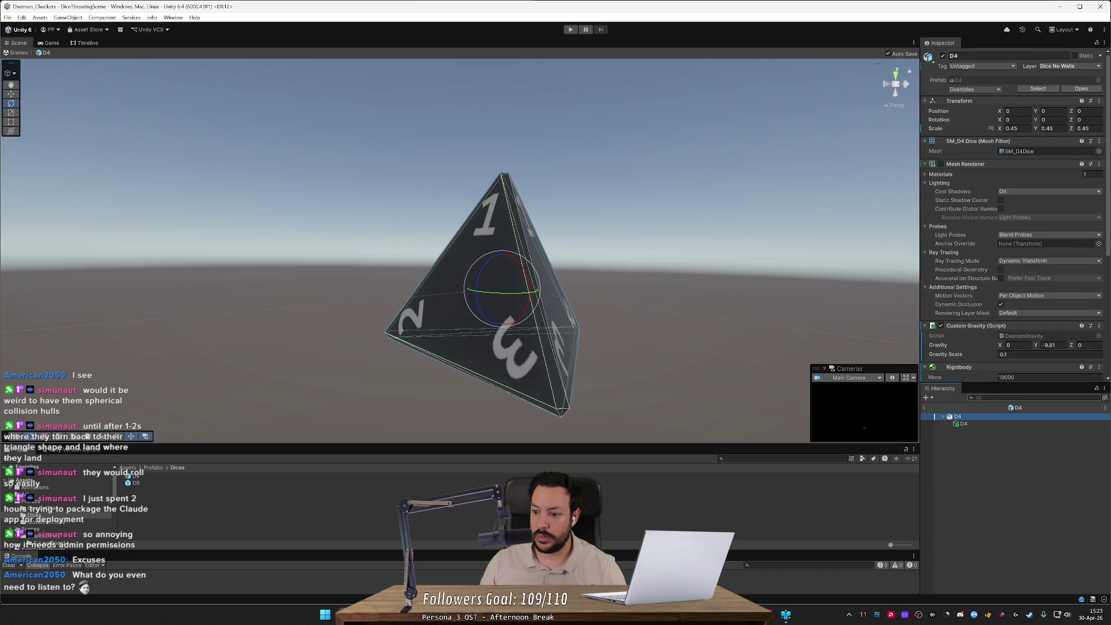
pyautogui.click(963, 423)
# - Copy the child's Mesh Collider and paste it as a new component on the root D4
pyautogui.click(1099, 303)
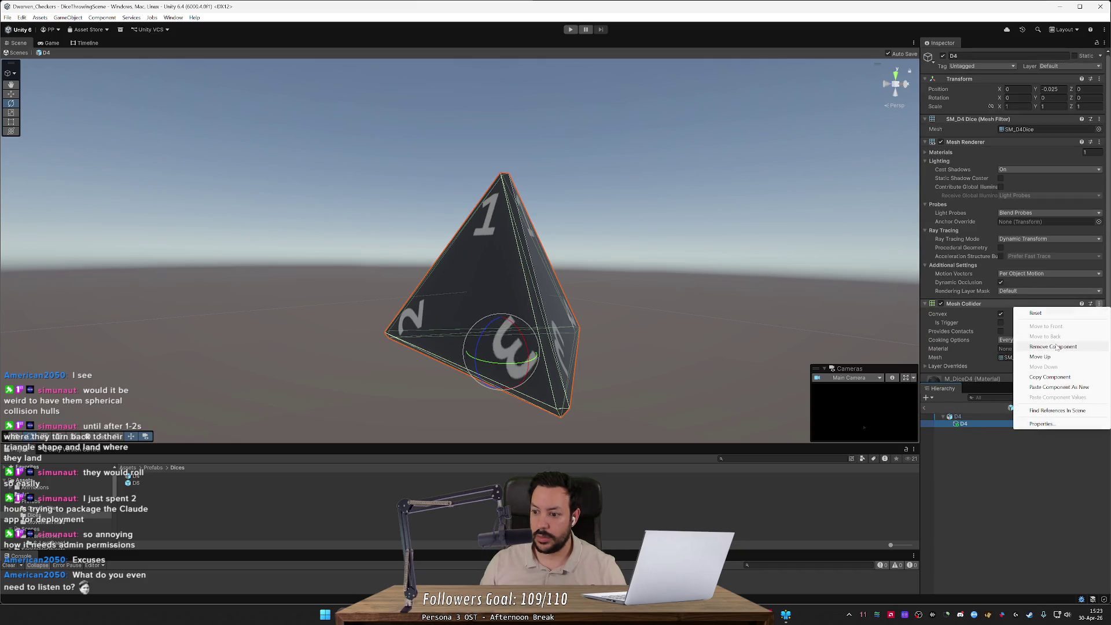
pyautogui.click(1050, 377)
pyautogui.click(957, 416)
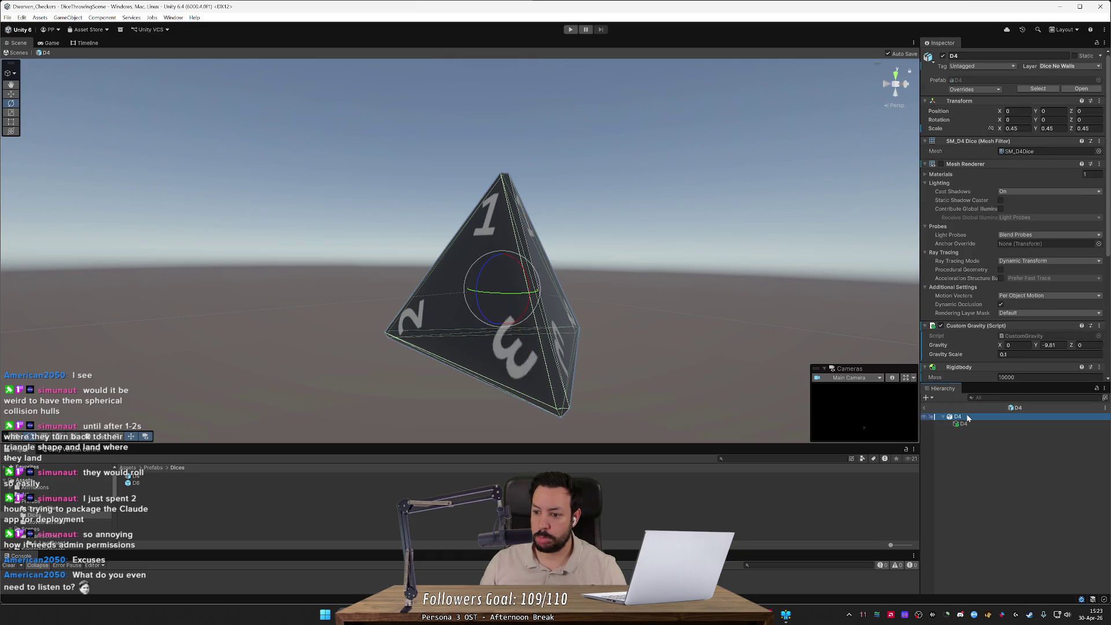
pyautogui.moveTo(1106, 243); pyautogui.dragTo(1105, 366)
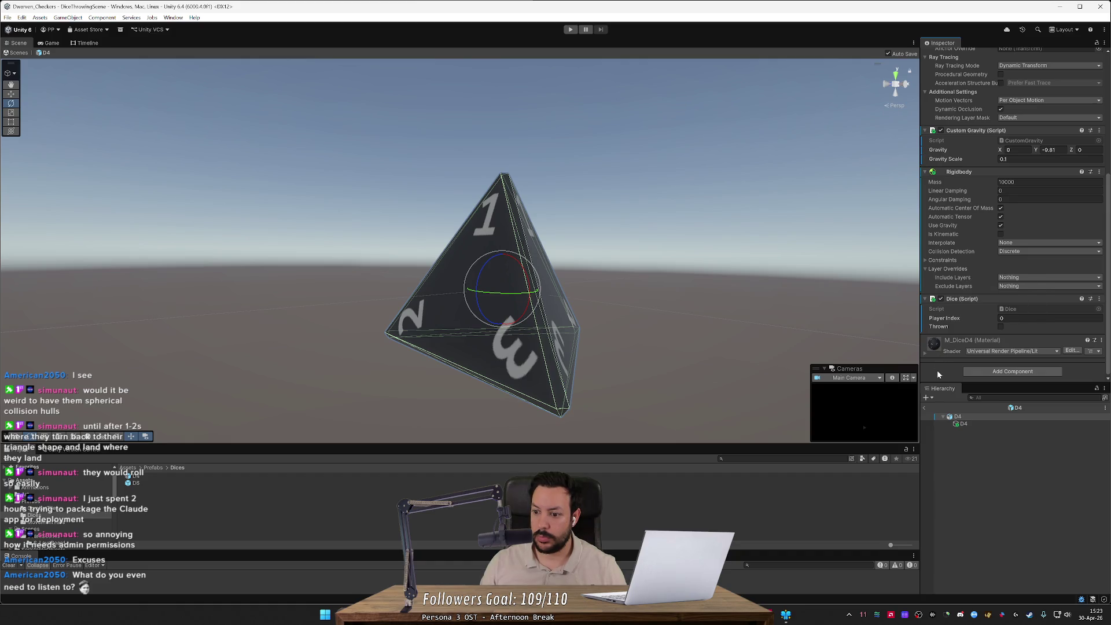
pyautogui.click(963, 424)
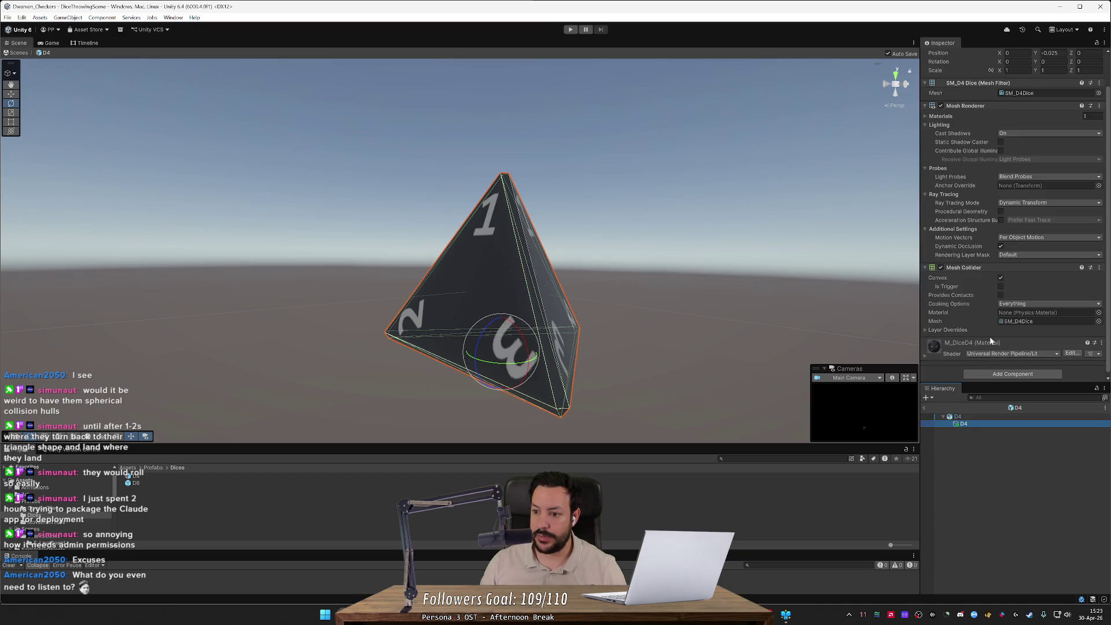
pyautogui.click(1099, 267)
pyautogui.click(1050, 341)
pyautogui.click(957, 416)
pyautogui.click(1101, 332)
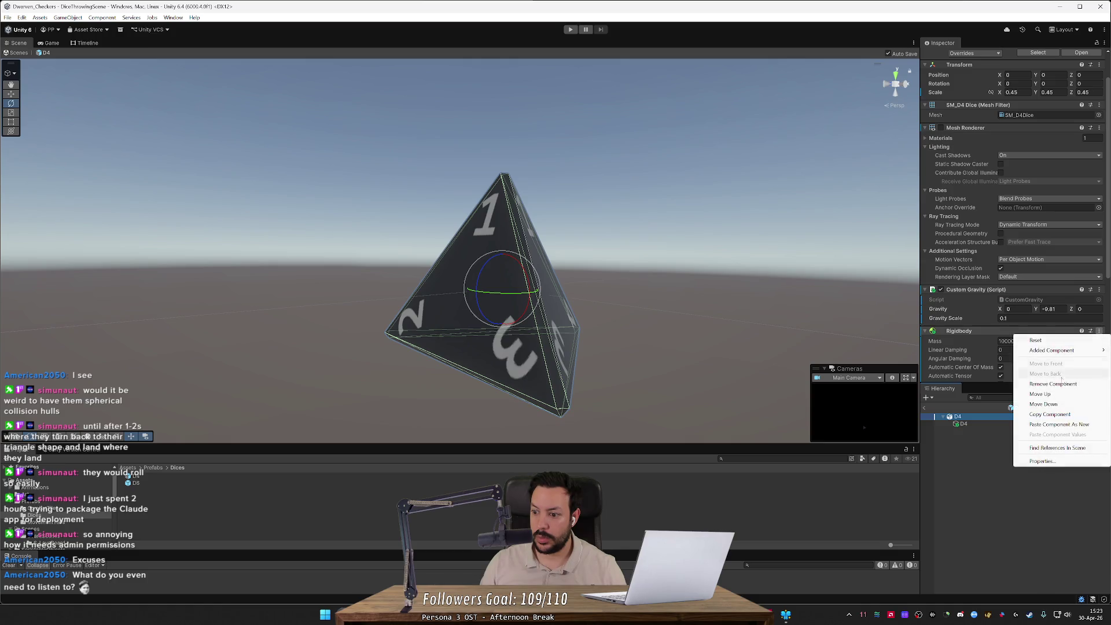
pyautogui.click(1082, 403)
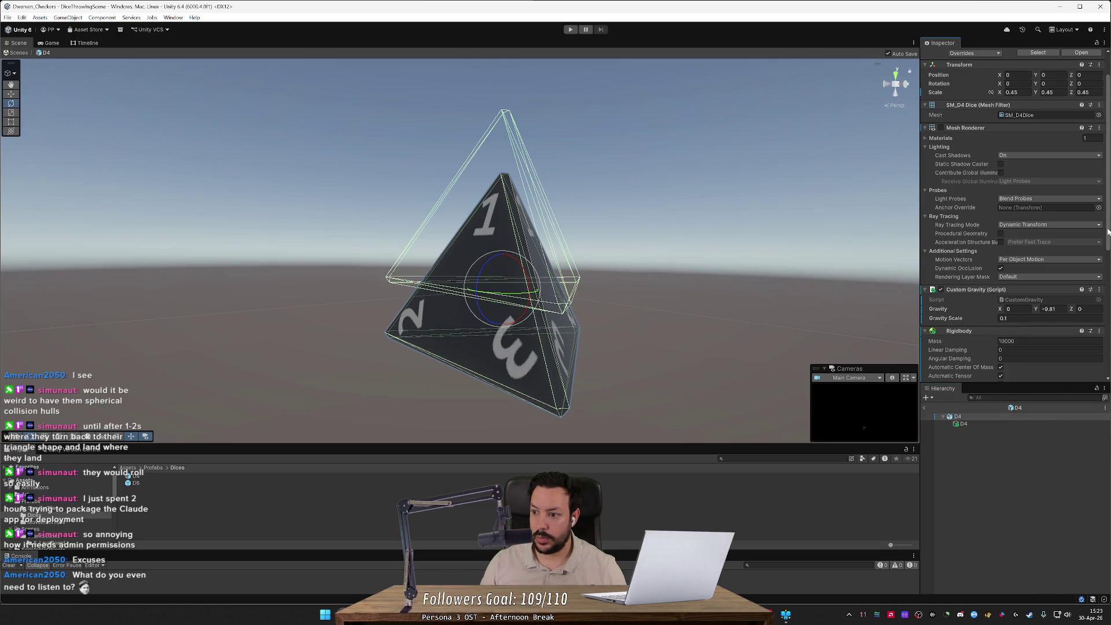
# - Toggle the upper die's rendering to compare meshes, then delete the redundant child D4
pyautogui.scroll(-5, 1087, 243)
pyautogui.scroll(-5, 1095, 347)
pyautogui.scroll(-1, 1095, 362)
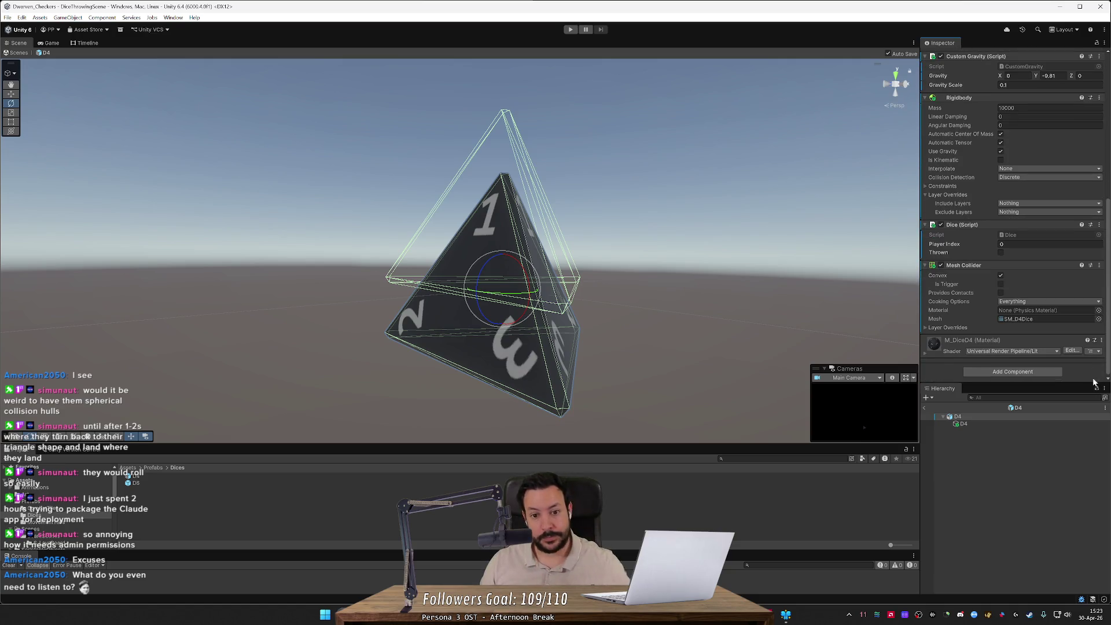
pyautogui.scroll(10, 994, 326)
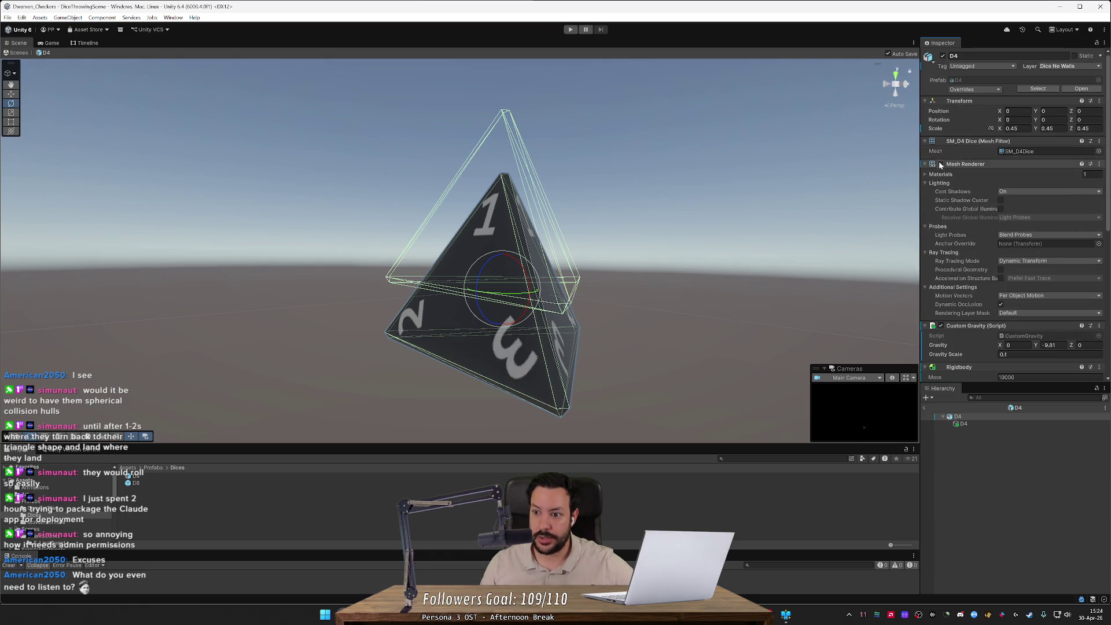
pyautogui.click(941, 165)
pyautogui.click(941, 164)
pyautogui.click(941, 165)
pyautogui.click(941, 165)
pyautogui.click(940, 164)
pyautogui.click(941, 165)
pyautogui.click(941, 164)
pyautogui.click(940, 165)
pyautogui.click(940, 164)
pyautogui.click(940, 164)
pyautogui.click(941, 164)
pyautogui.click(941, 164)
pyautogui.click(940, 165)
pyautogui.click(941, 165)
pyautogui.click(941, 165)
pyautogui.click(941, 165)
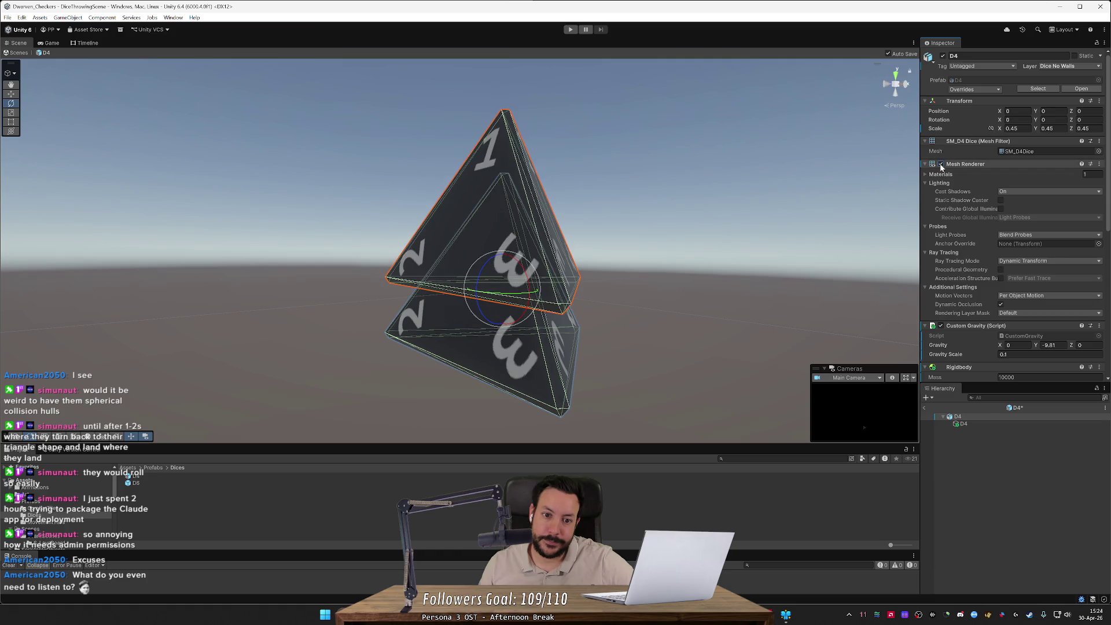
pyautogui.click(963, 423)
pyautogui.press('Delete')
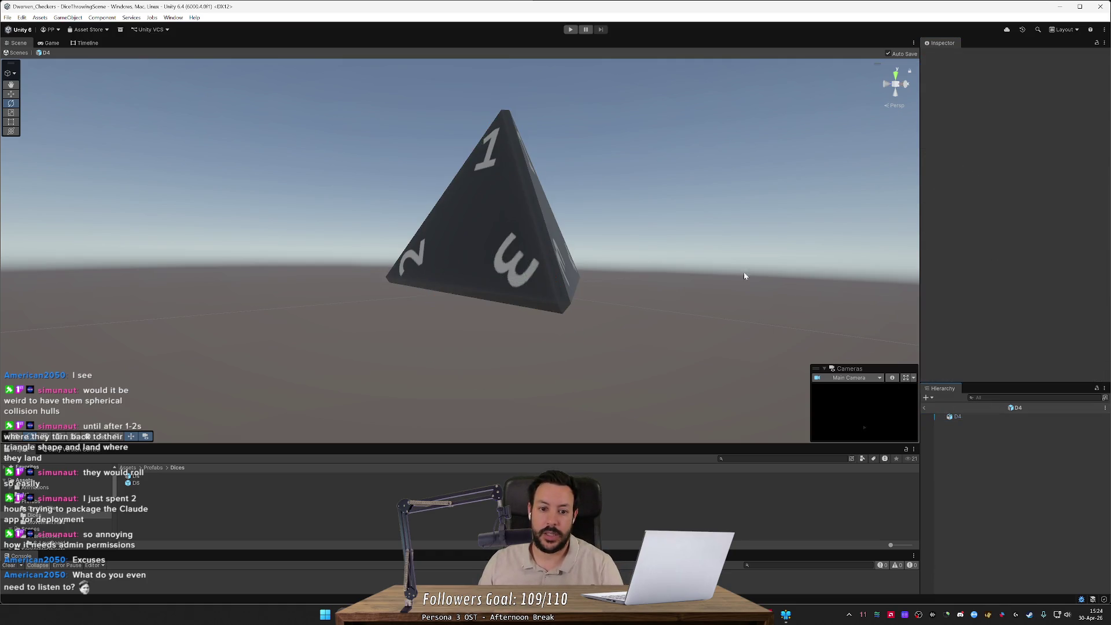
# - Start the game, grab a die, and resume past the debugger breakpoint
pyautogui.click(569, 30)
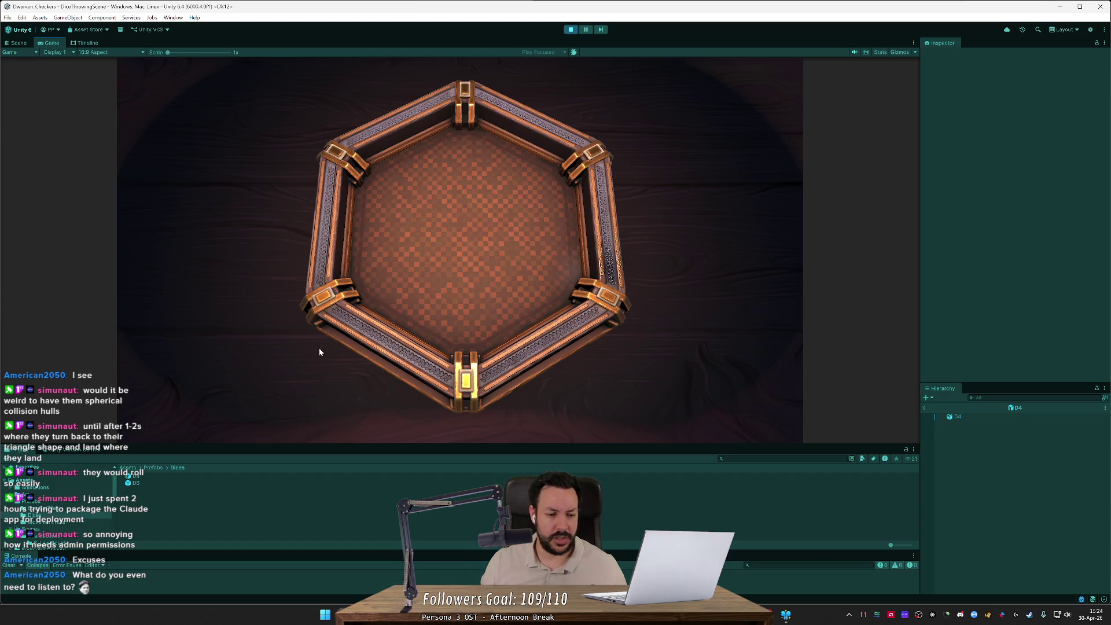
pyautogui.click(465, 313)
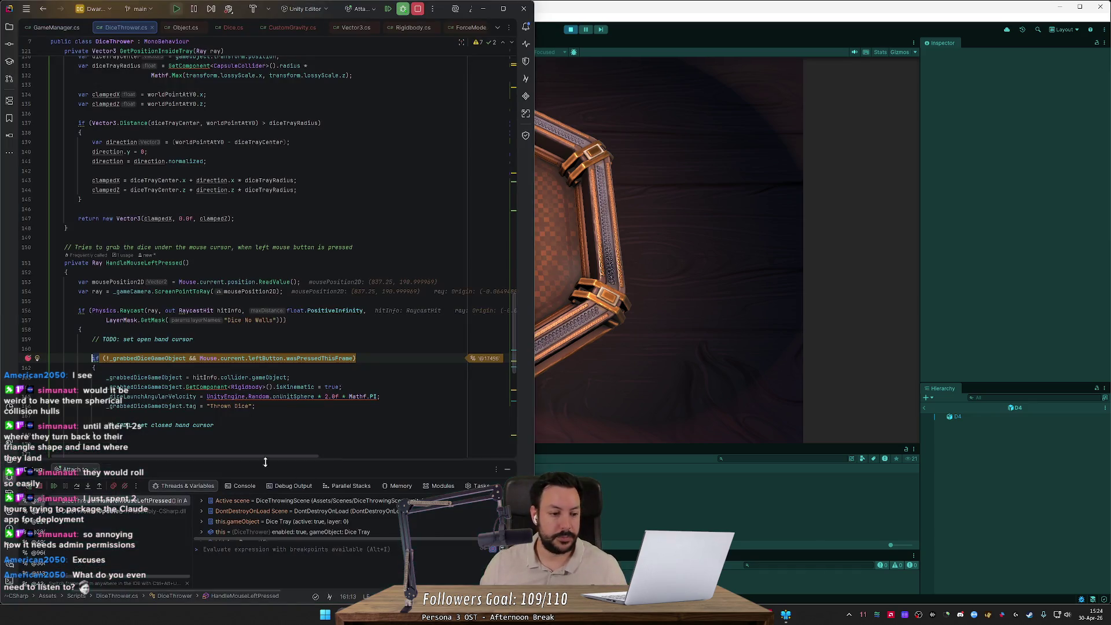
pyautogui.click(53, 486)
pyautogui.click(672, 294)
# - Fling six D4 dice into the hexagonal tray, then switch to the browser
pyautogui.moveTo(365, 394); pyautogui.dragTo(301, 382)
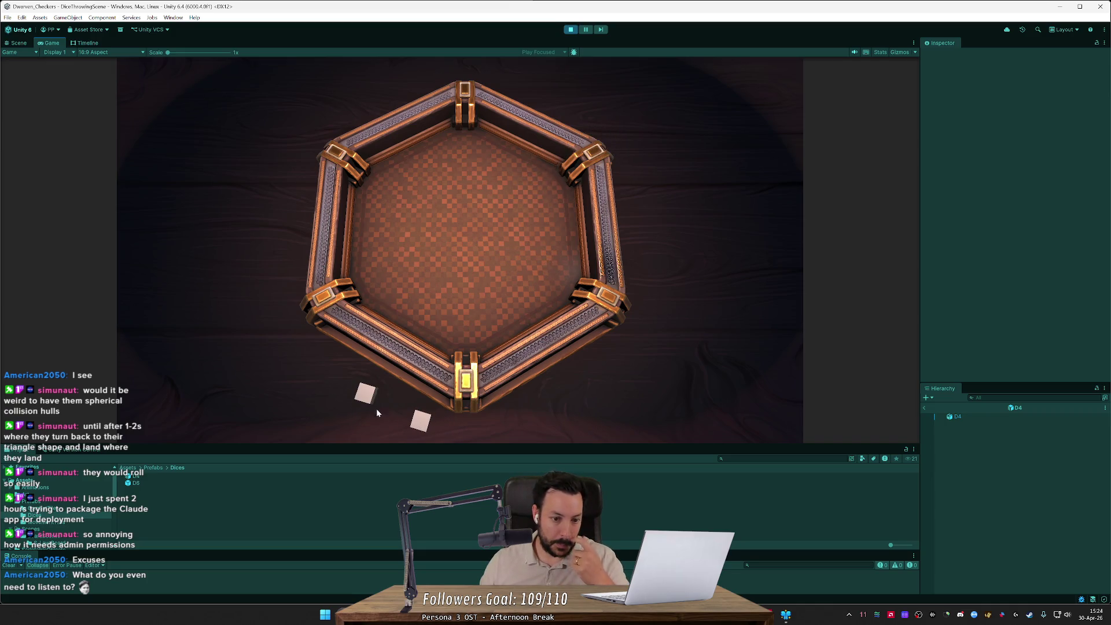
pyautogui.moveTo(359, 395); pyautogui.dragTo(405, 335)
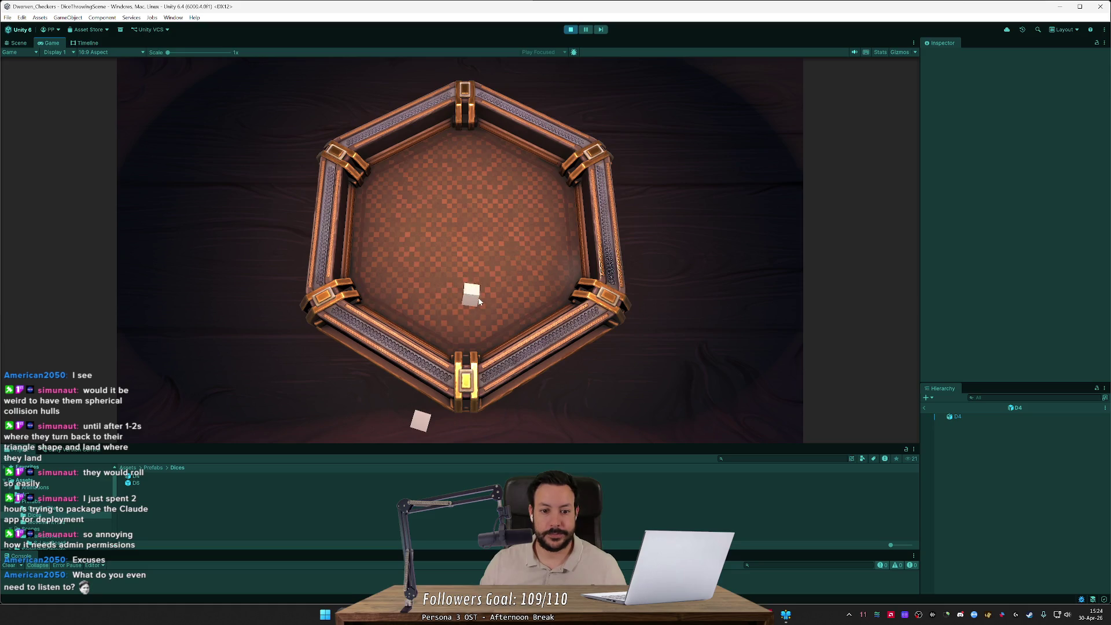
pyautogui.moveTo(604, 378); pyautogui.dragTo(500, 276)
pyautogui.moveTo(512, 428); pyautogui.dragTo(486, 347)
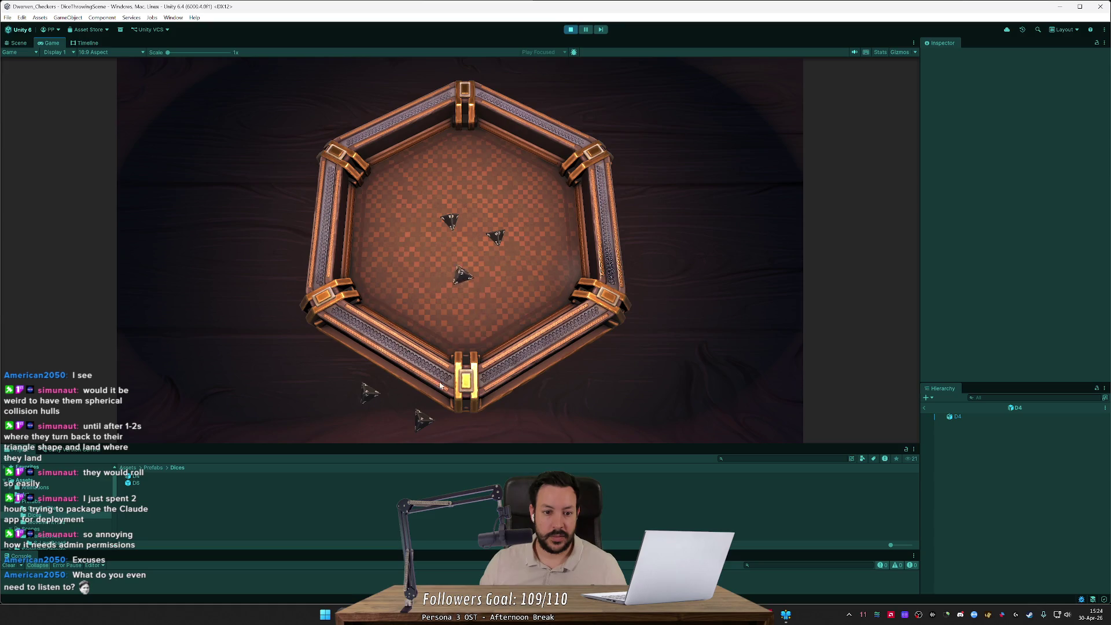
pyautogui.moveTo(422, 419); pyautogui.dragTo(453, 321)
pyautogui.moveTo(372, 393); pyautogui.dragTo(387, 320)
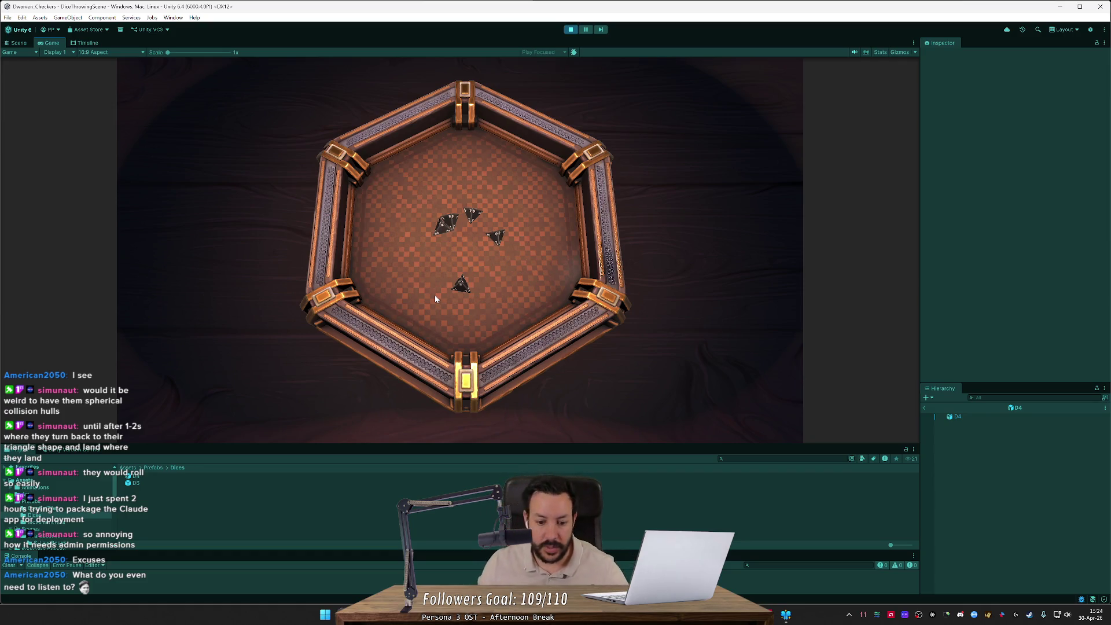
pyautogui.hotkey('alt', 'Tab')
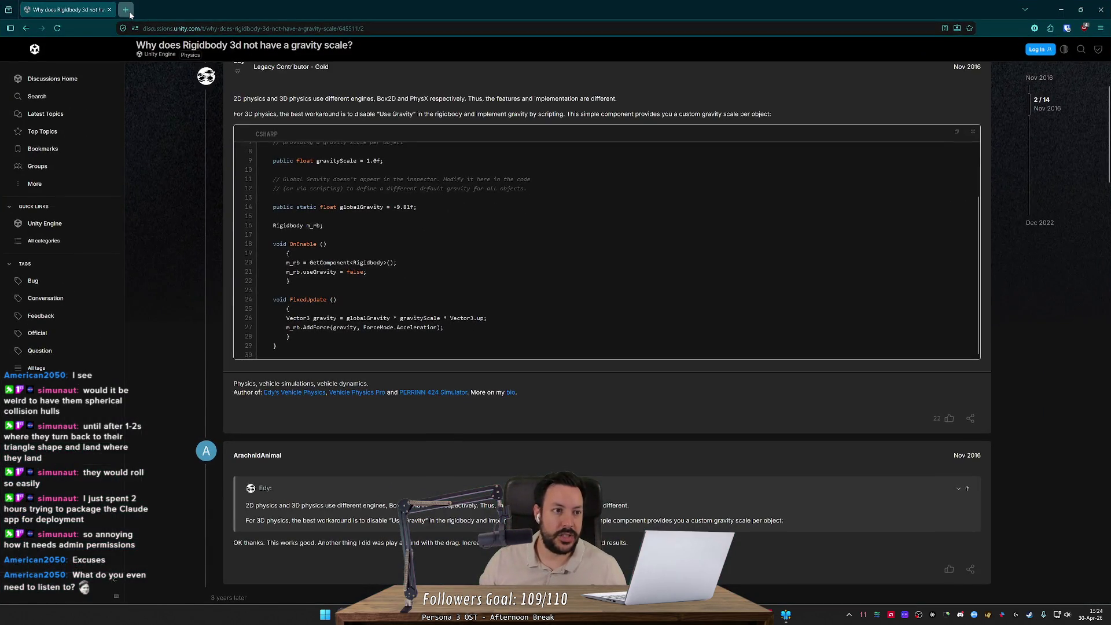
# - In a new tab, show Google image results for 'd9 dice', then select the query to replace it
pyautogui.click(129, 11)
pyautogui.write('d9')
pyautogui.press('Return')
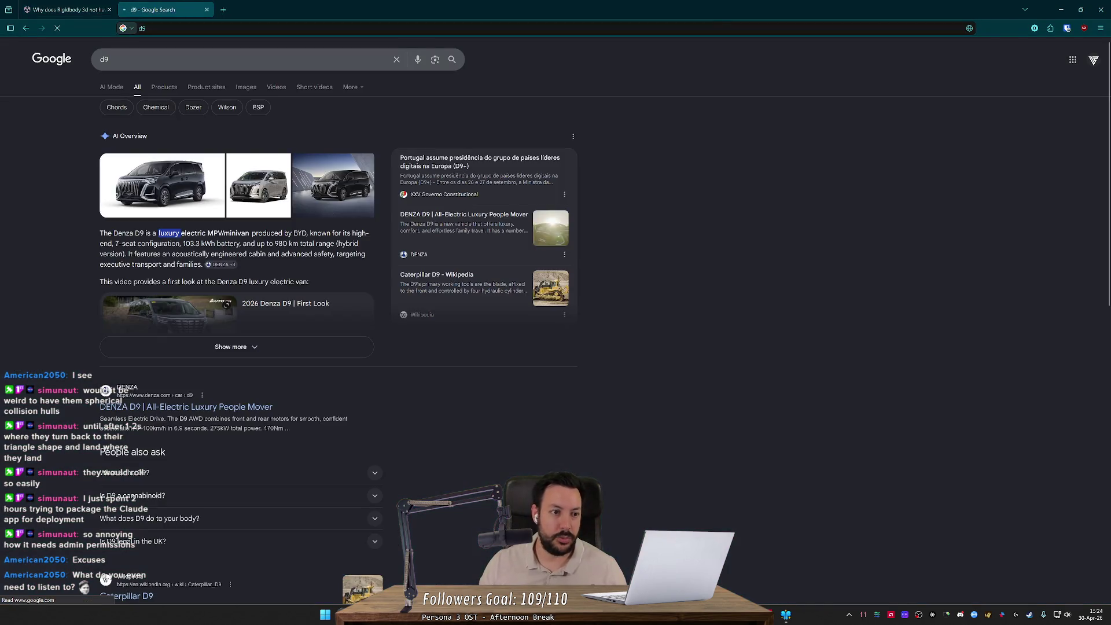
pyautogui.click(231, 59)
pyautogui.write('dice')
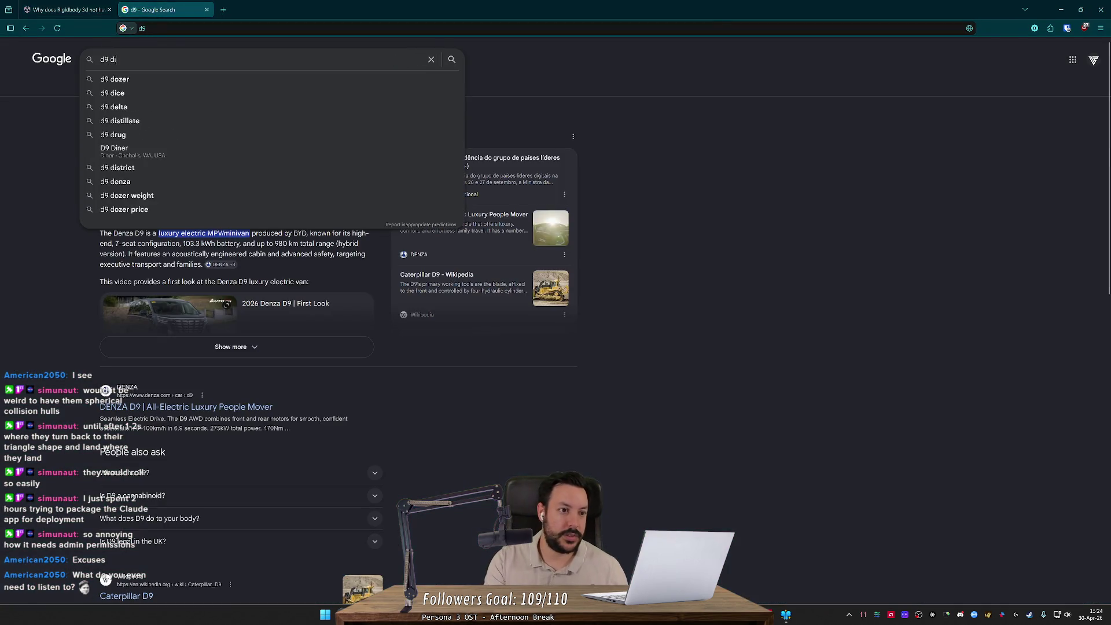
pyautogui.press('Return')
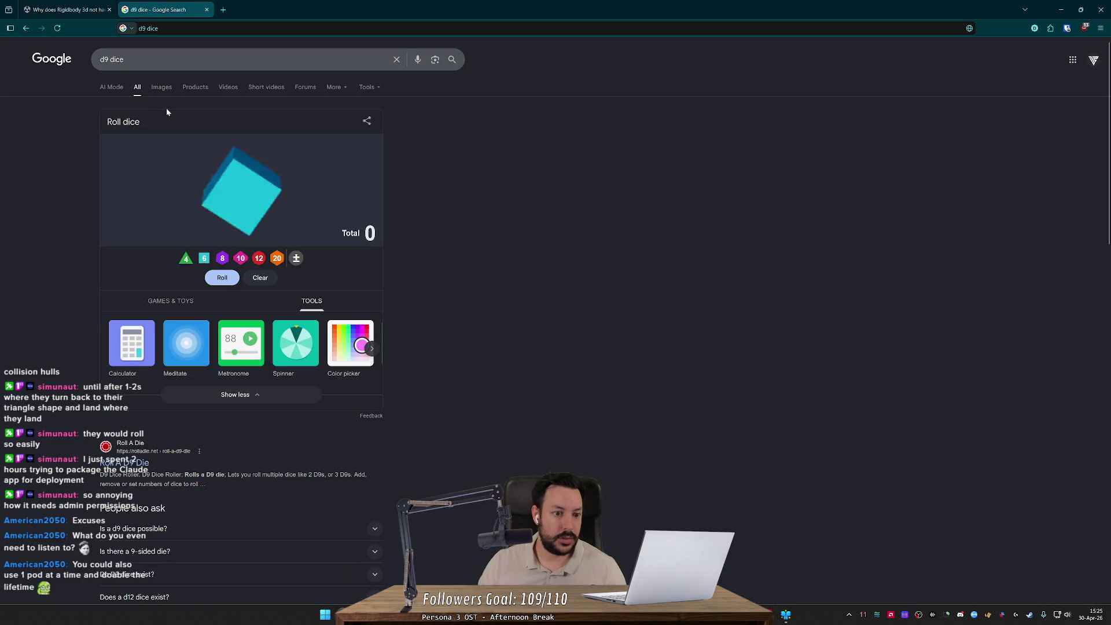
pyautogui.click(156, 88)
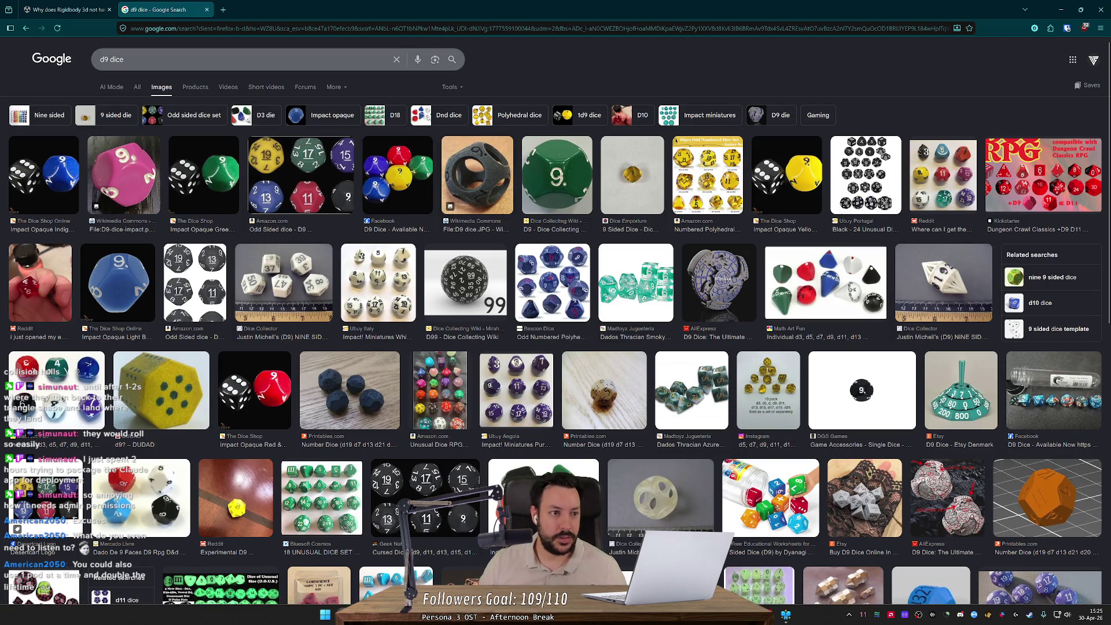
pyautogui.click(116, 60)
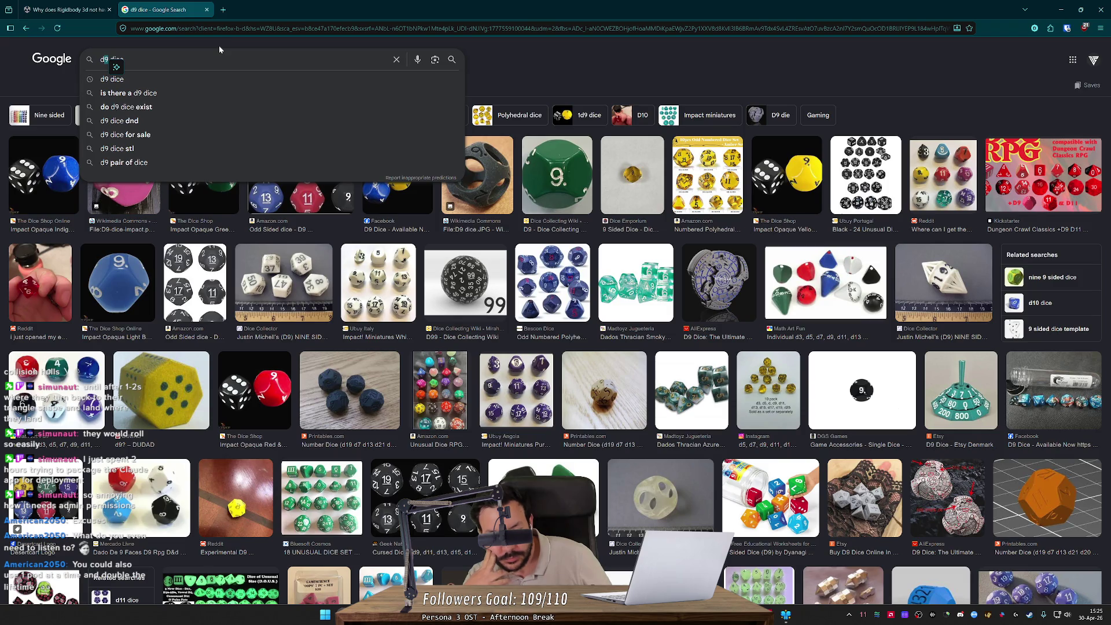
pyautogui.hotkey('ctrl', 'a')
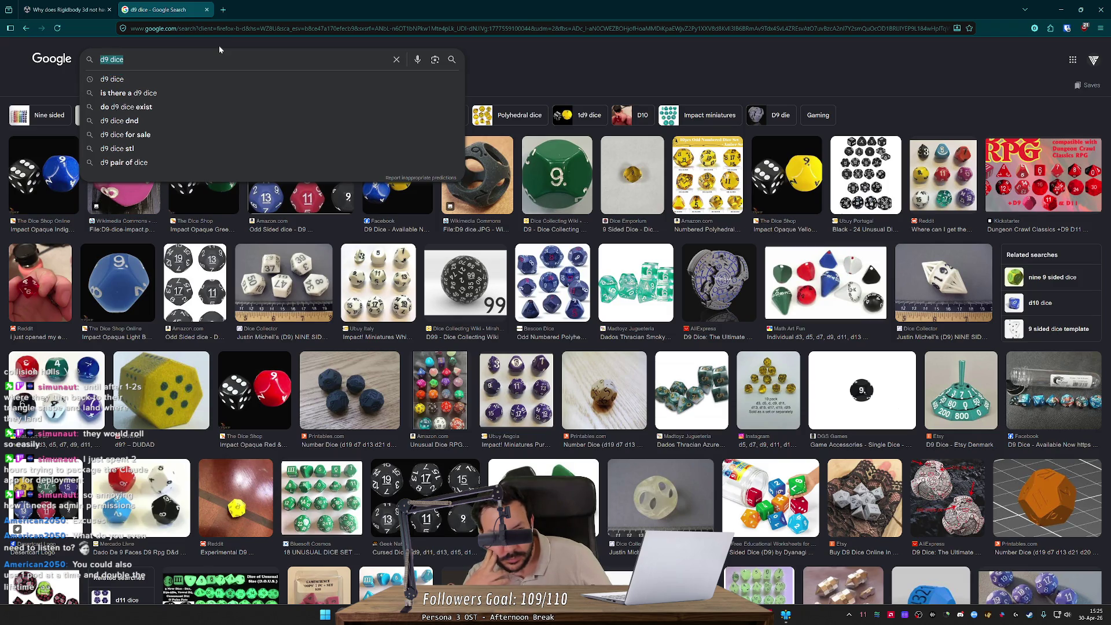
# - Search for 'd8', then 'd12', then 'd12 dice' image results
pyautogui.write('d8')
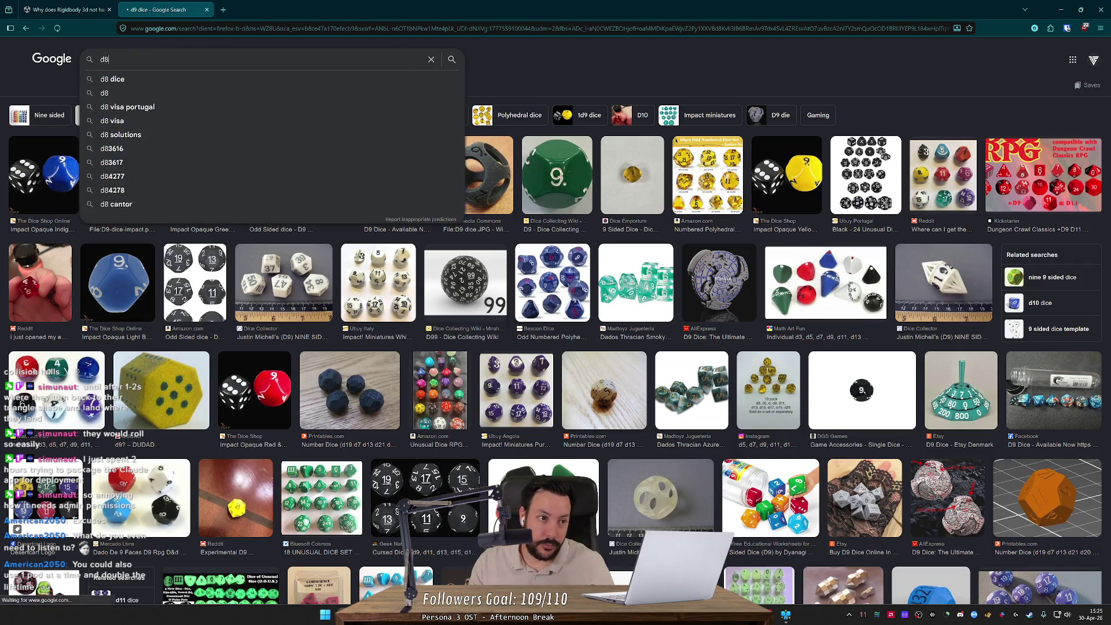
pyautogui.press('Return')
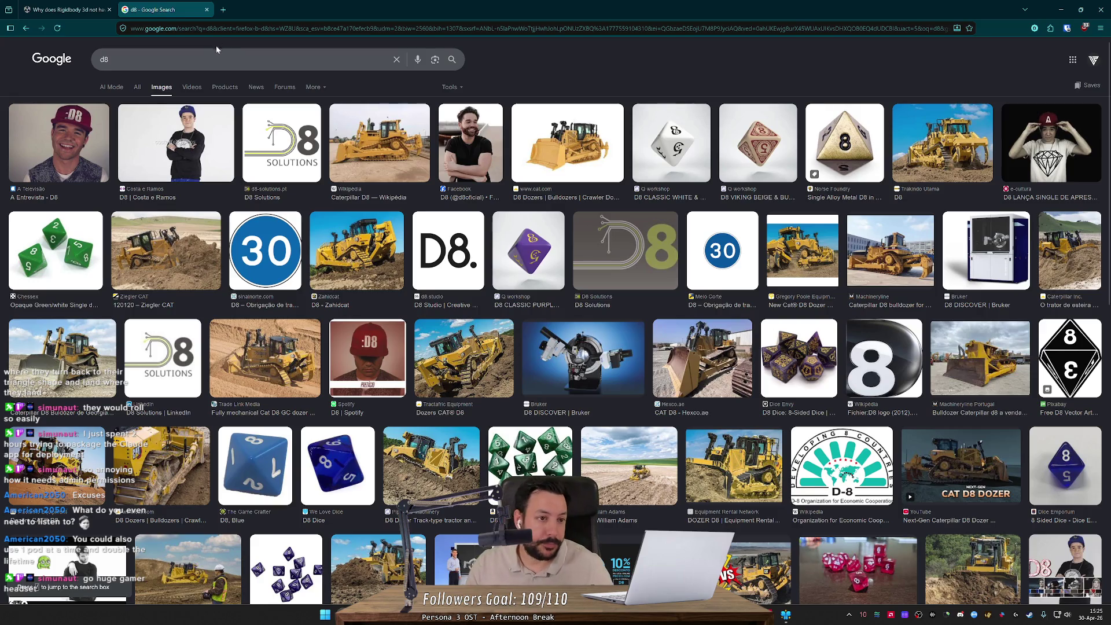
pyautogui.press('/')
pyautogui.write('d12')
pyautogui.press('Return')
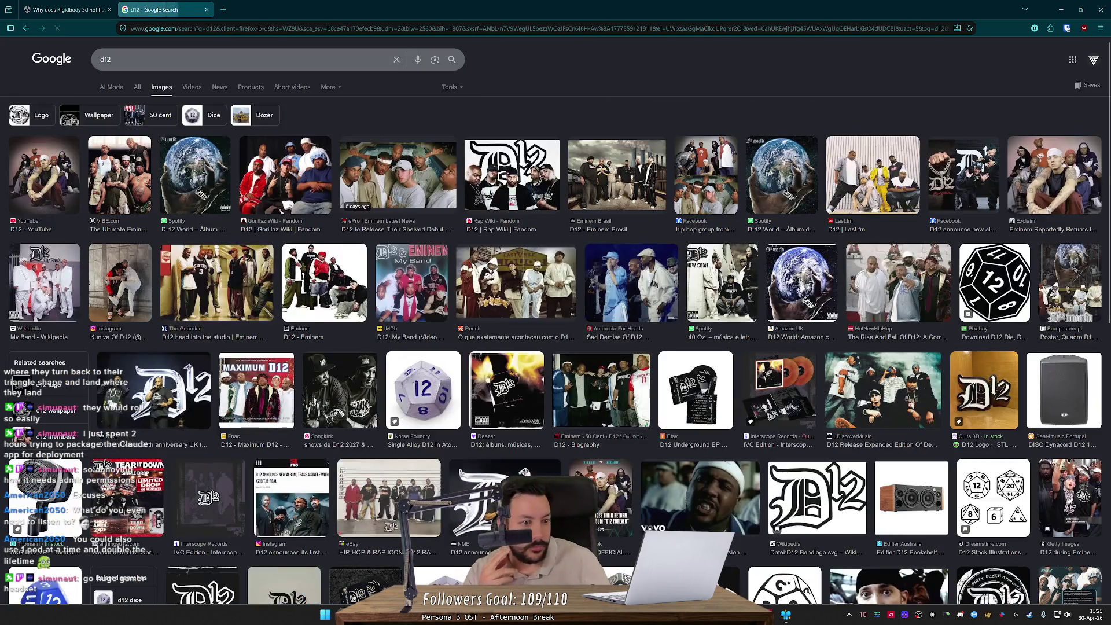
pyautogui.press('/')
pyautogui.write('dice')
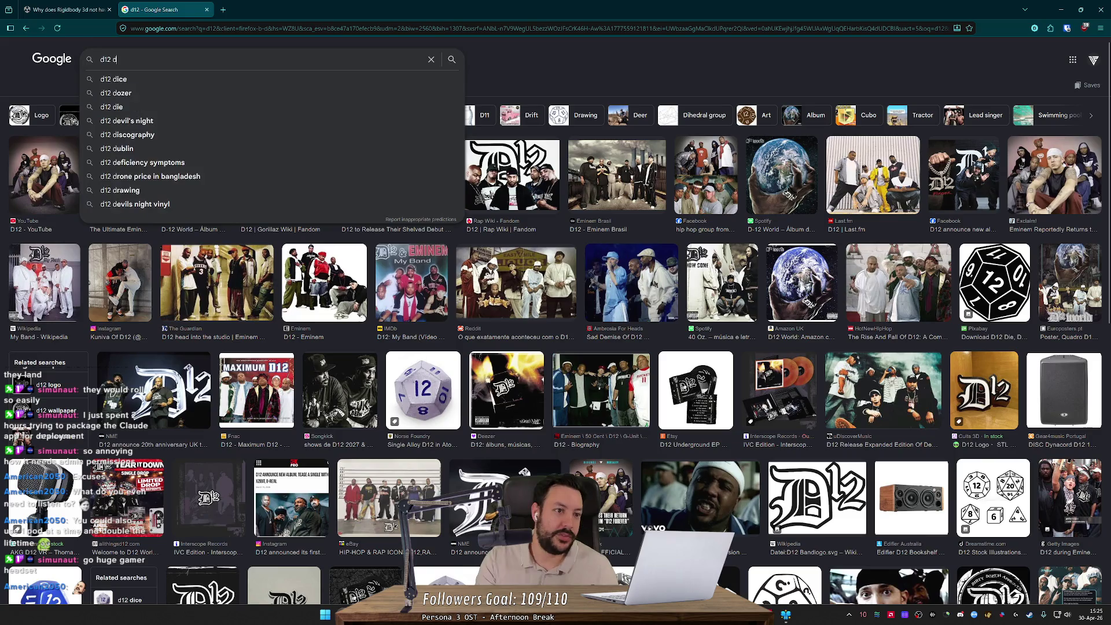
pyautogui.press('Return')
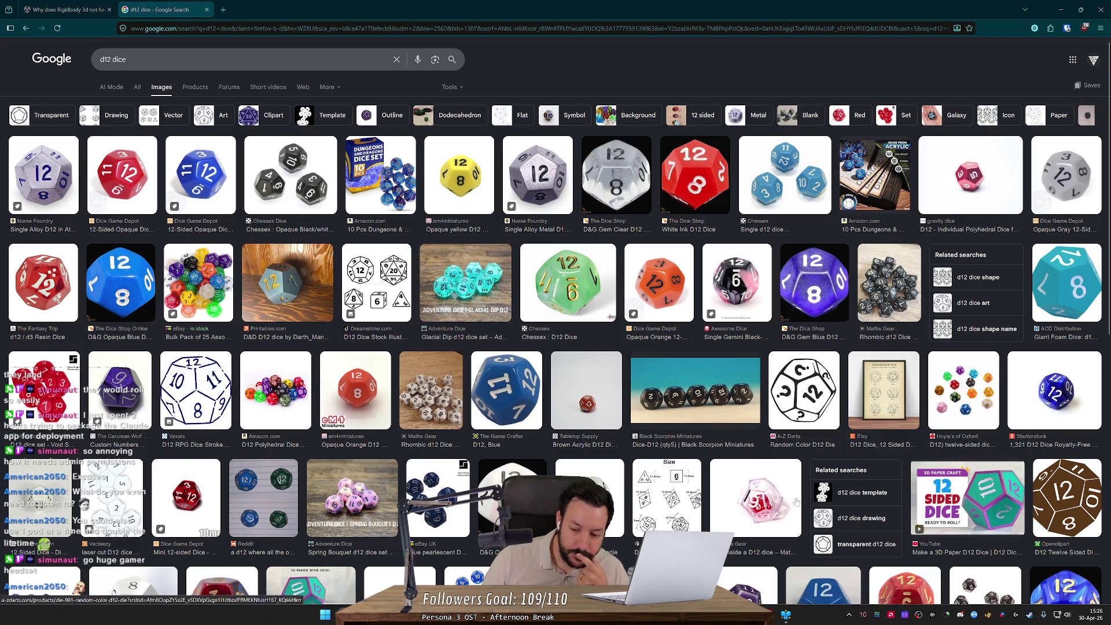
# - Check the earbuds battery, close the d12 dice tab, and return to Unity
pyautogui.click(863, 615)
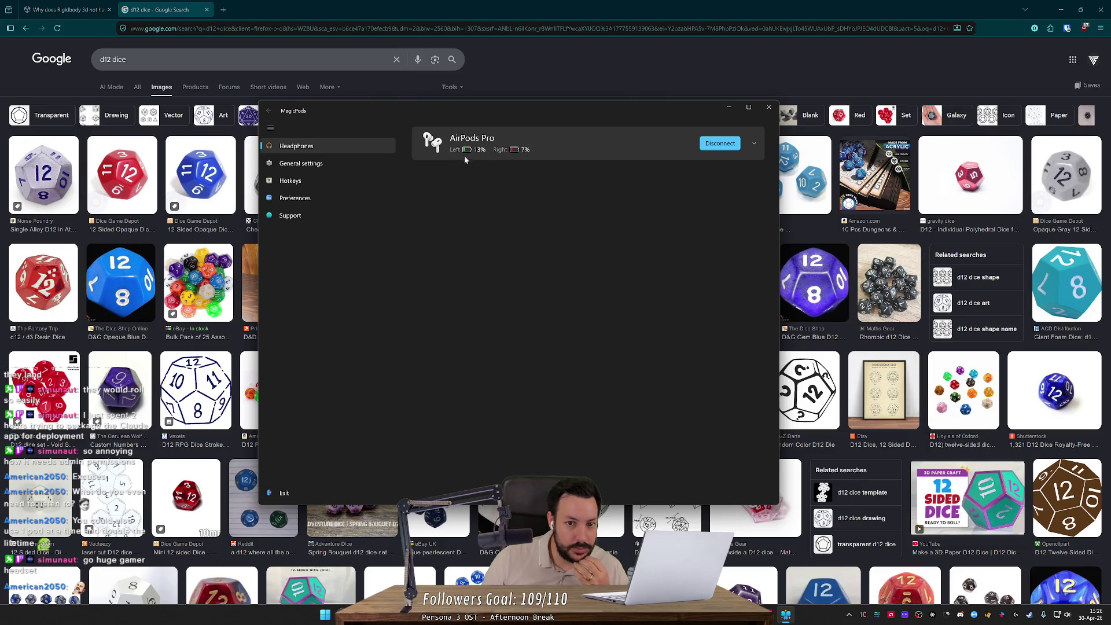
pyautogui.click(729, 110)
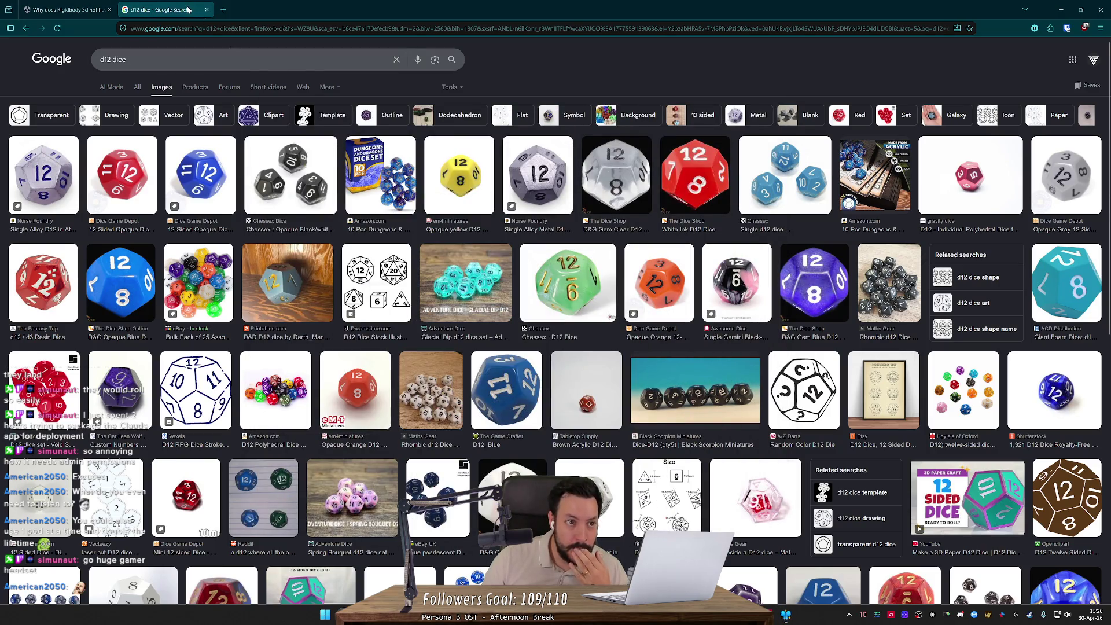
pyautogui.middleClick(187, 9)
pyautogui.hotkey('alt', 'Tab')
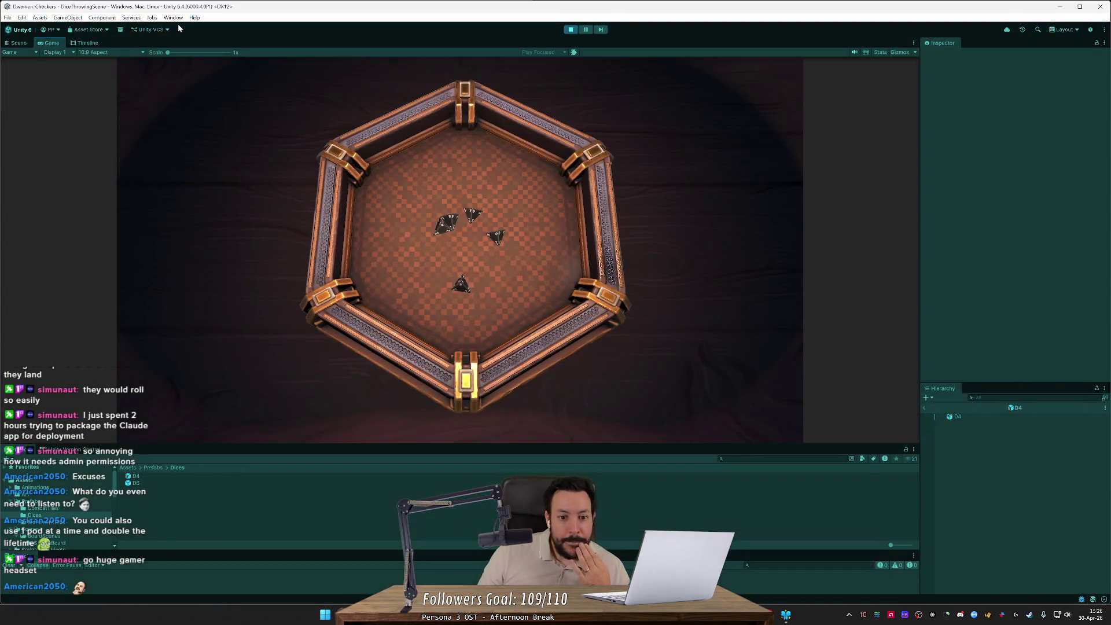
# - Restart the game and drag the first four dice into the hexagonal tray
pyautogui.click(570, 30)
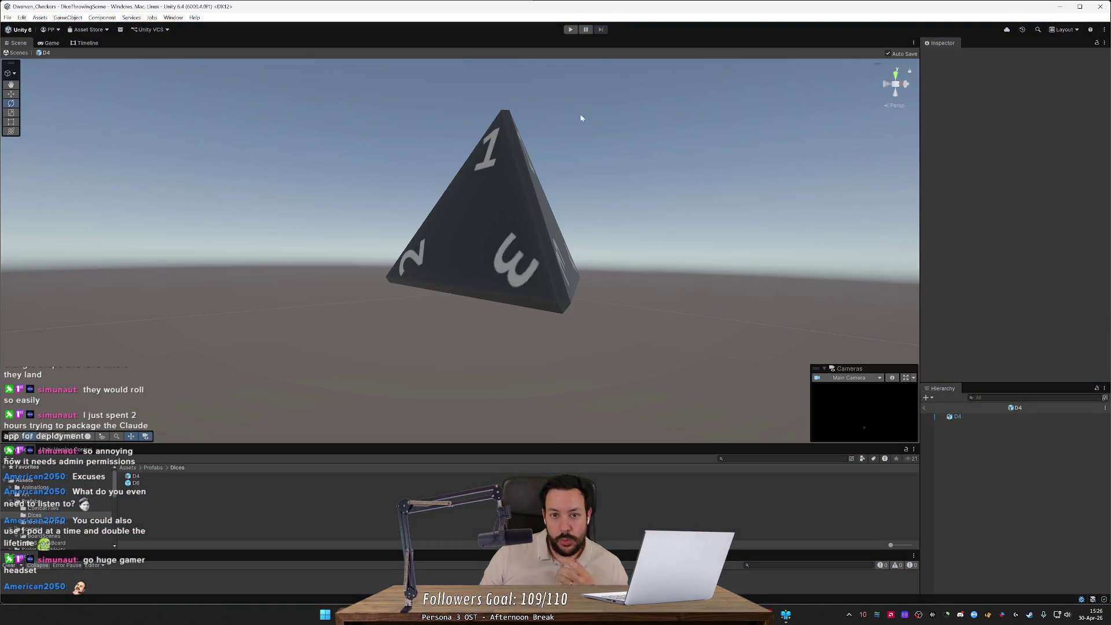
pyautogui.hotkey('ctrl', 'p')
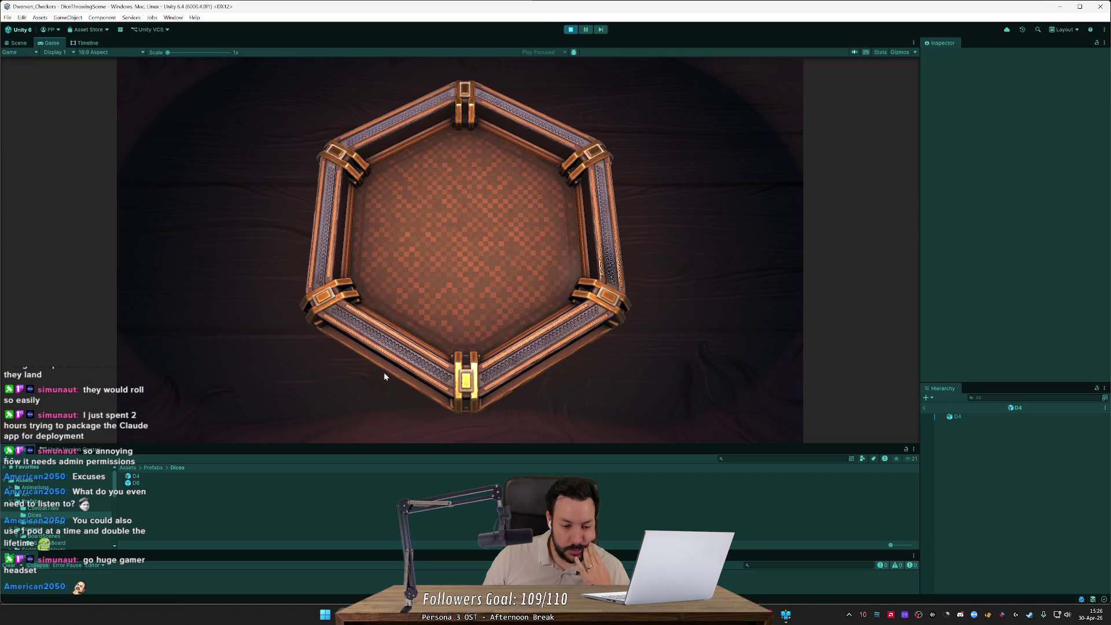
pyautogui.moveTo(375, 401)
pyautogui.mouseDown()
pyautogui.moveTo(359, 324)
pyautogui.moveTo(422, 254)
pyautogui.mouseUp()
pyautogui.moveTo(557, 396)
pyautogui.mouseDown()
pyautogui.moveTo(503, 263)
pyautogui.moveTo(598, 367)
pyautogui.mouseUp()
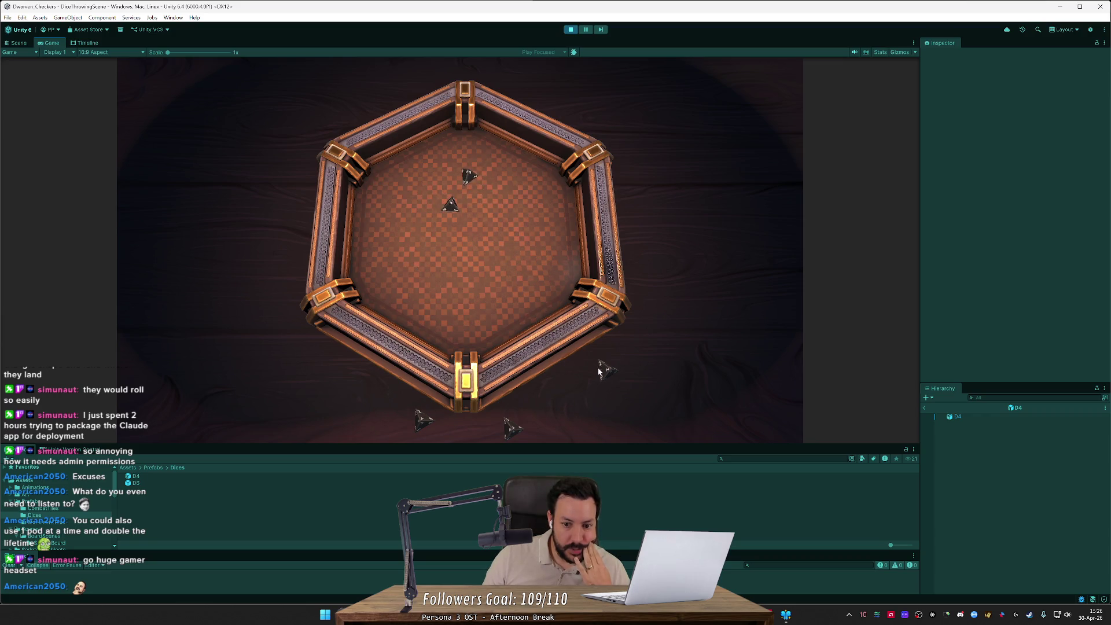
pyautogui.moveTo(421, 418); pyautogui.dragTo(443, 243)
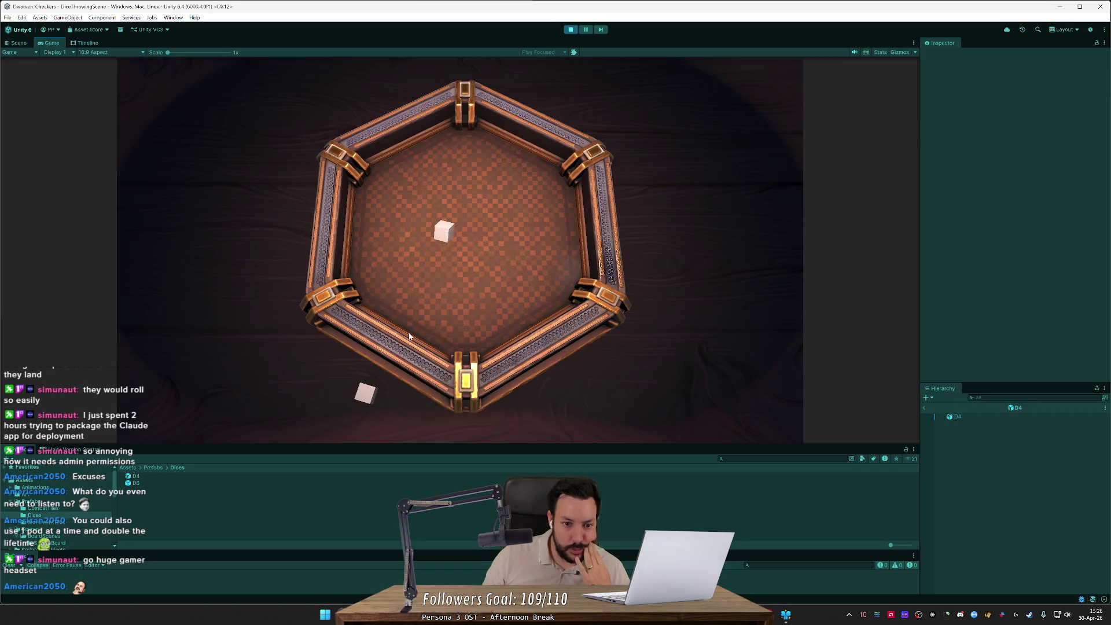
pyautogui.moveTo(362, 391)
pyautogui.mouseDown()
pyautogui.moveTo(347, 373)
pyautogui.moveTo(415, 269)
pyautogui.moveTo(430, 209)
pyautogui.mouseUp()
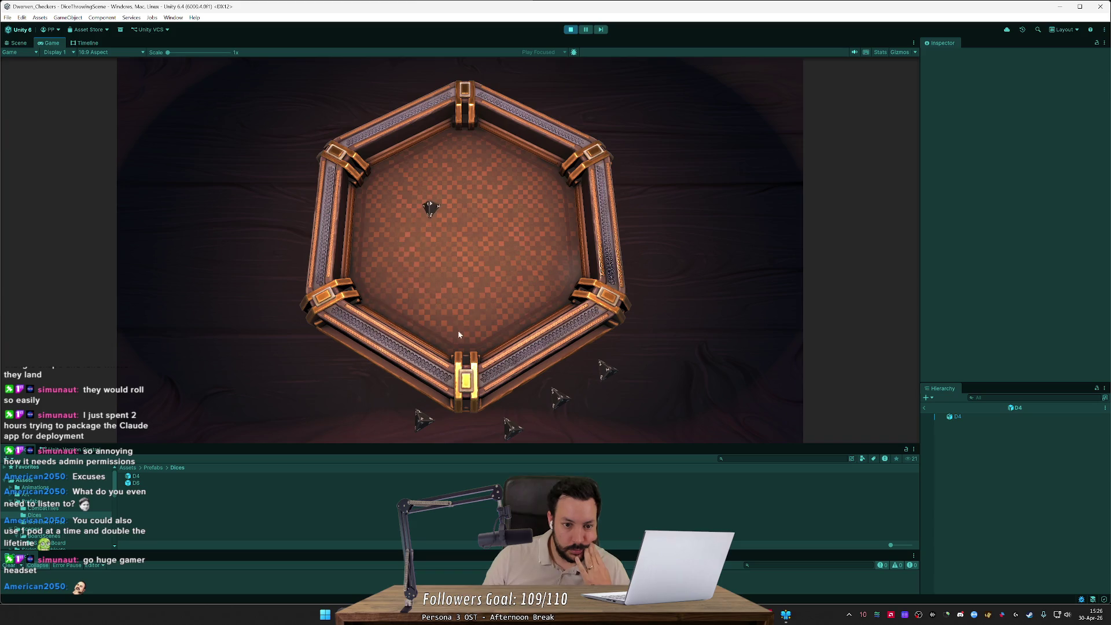
# - Throw the remaining D4 dice onto the board, then swap to white cube dice and throw one
pyautogui.moveTo(512, 428); pyautogui.dragTo(479, 234)
pyautogui.moveTo(428, 420)
pyautogui.mouseDown()
pyautogui.moveTo(464, 285)
pyautogui.moveTo(500, 300)
pyautogui.mouseUp()
pyautogui.moveTo(595, 374); pyautogui.dragTo(633, 383)
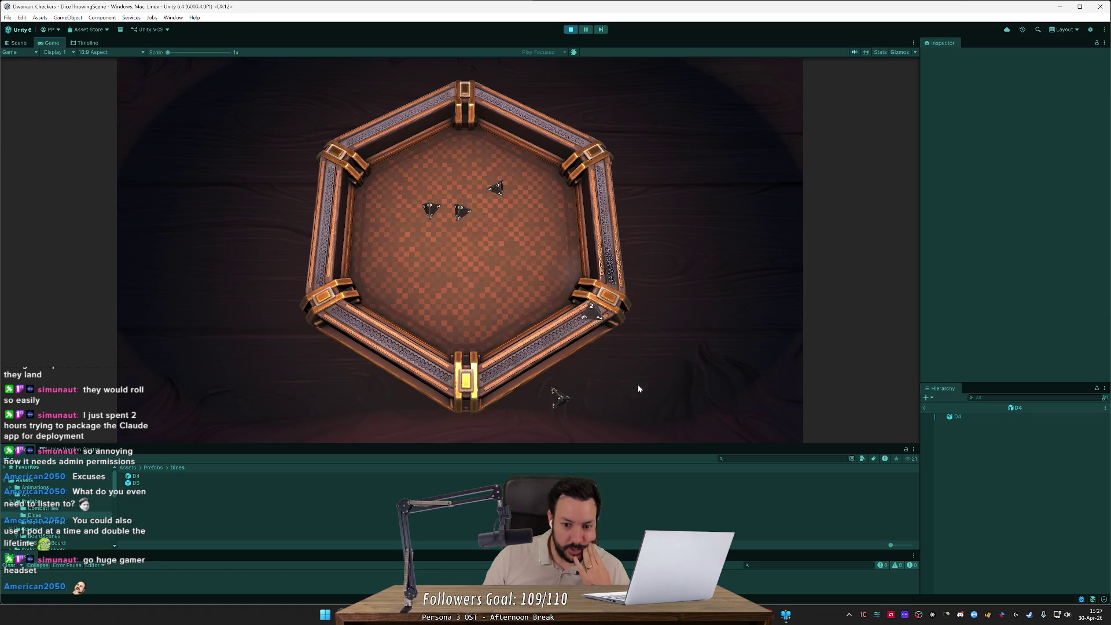
pyautogui.moveTo(564, 401)
pyautogui.mouseDown()
pyautogui.moveTo(564, 364)
pyautogui.moveTo(499, 249)
pyautogui.moveTo(461, 233)
pyautogui.moveTo(382, 429)
pyautogui.moveTo(437, 274)
pyautogui.mouseUp()
pyautogui.moveTo(424, 418); pyautogui.dragTo(444, 267)
pyautogui.moveTo(381, 393)
pyautogui.mouseDown()
pyautogui.moveTo(375, 370)
pyautogui.moveTo(429, 265)
pyautogui.mouseUp()
pyautogui.moveTo(559, 397); pyautogui.dragTo(543, 303)
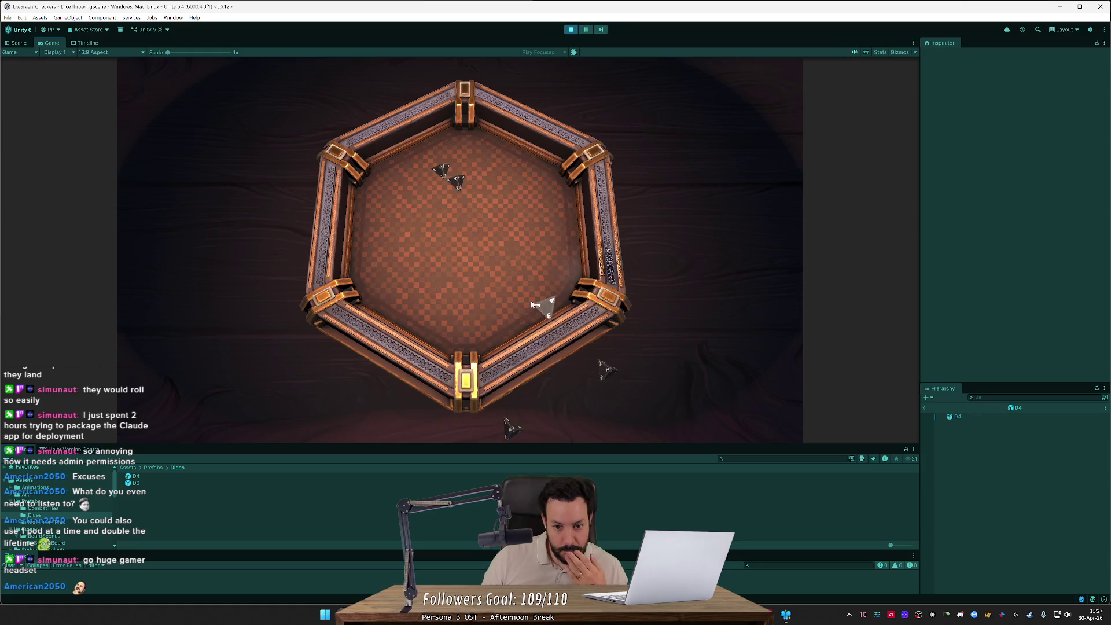
pyautogui.moveTo(512, 426); pyautogui.dragTo(516, 307)
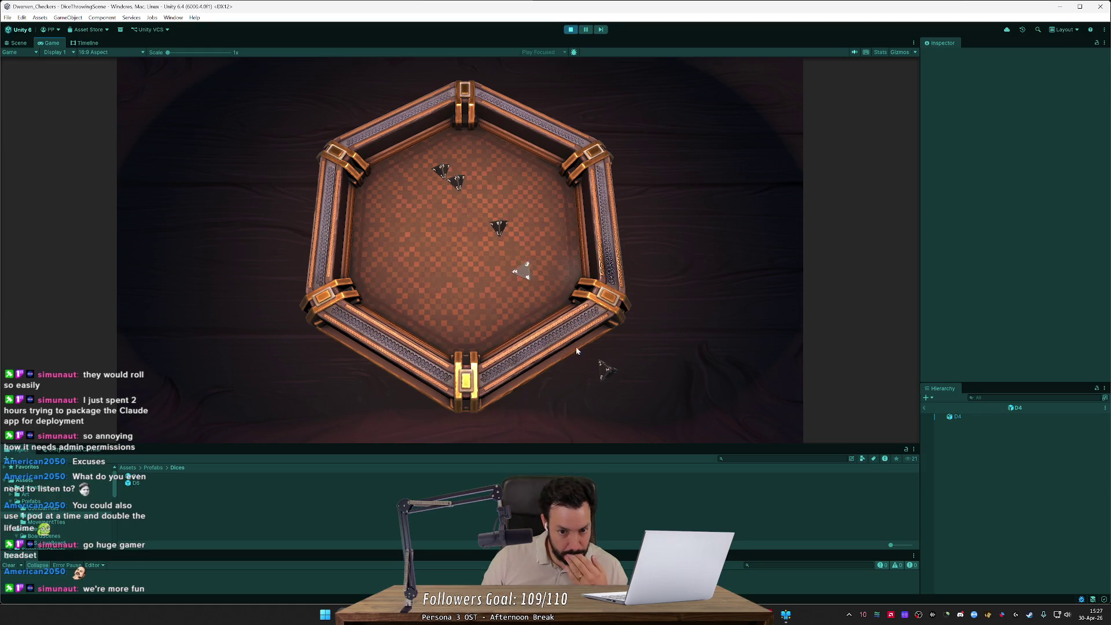
pyautogui.moveTo(606, 369); pyautogui.dragTo(544, 267)
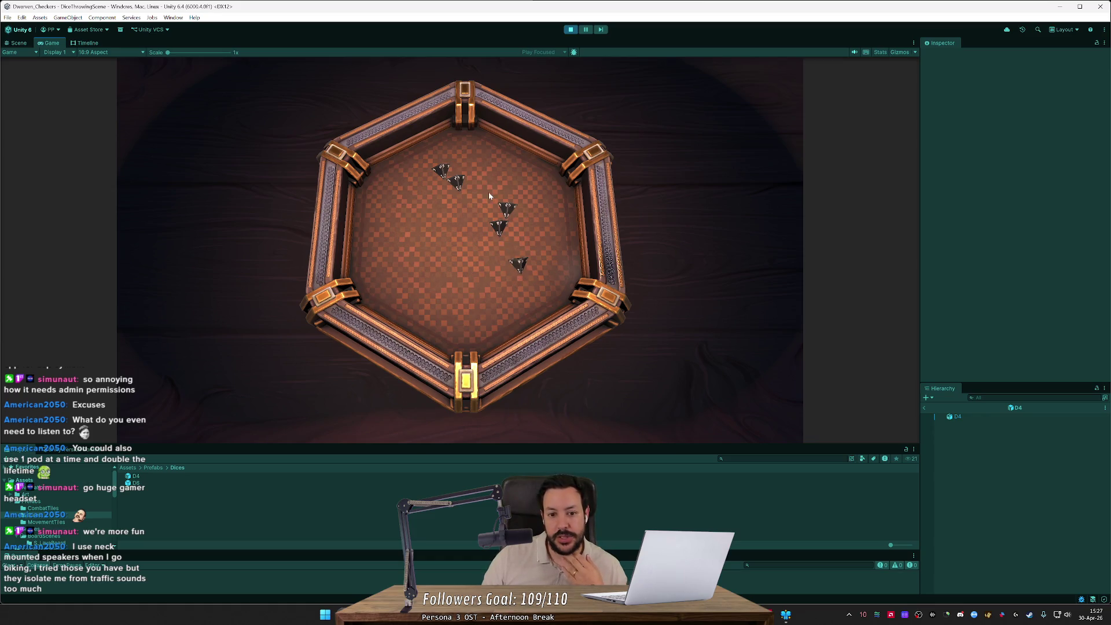
pyautogui.click(490, 303)
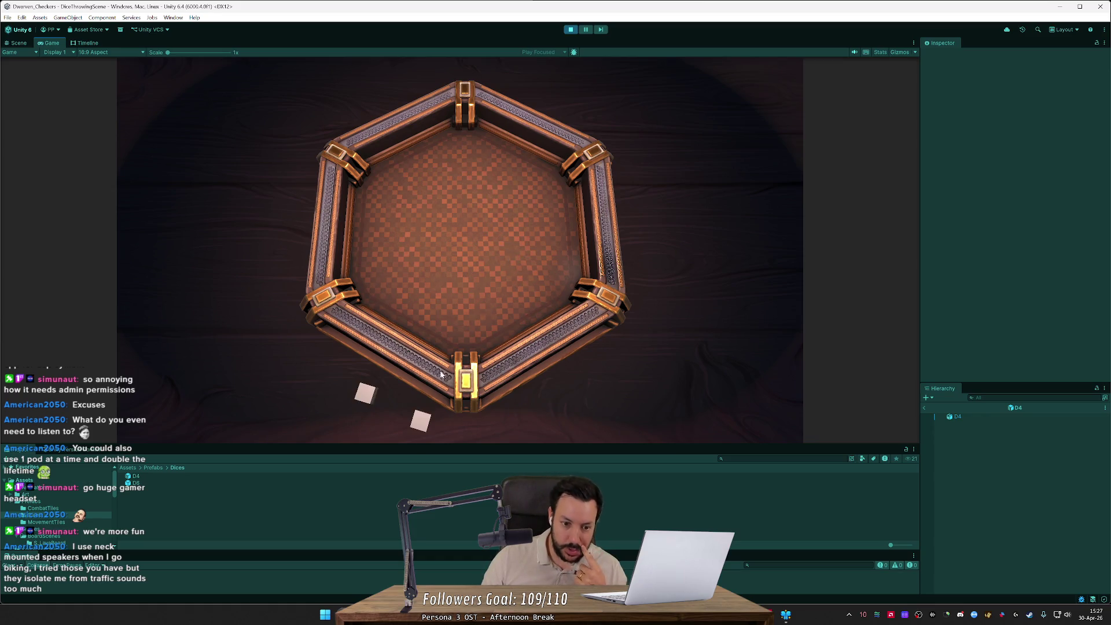
pyautogui.moveTo(380, 395); pyautogui.dragTo(381, 280)
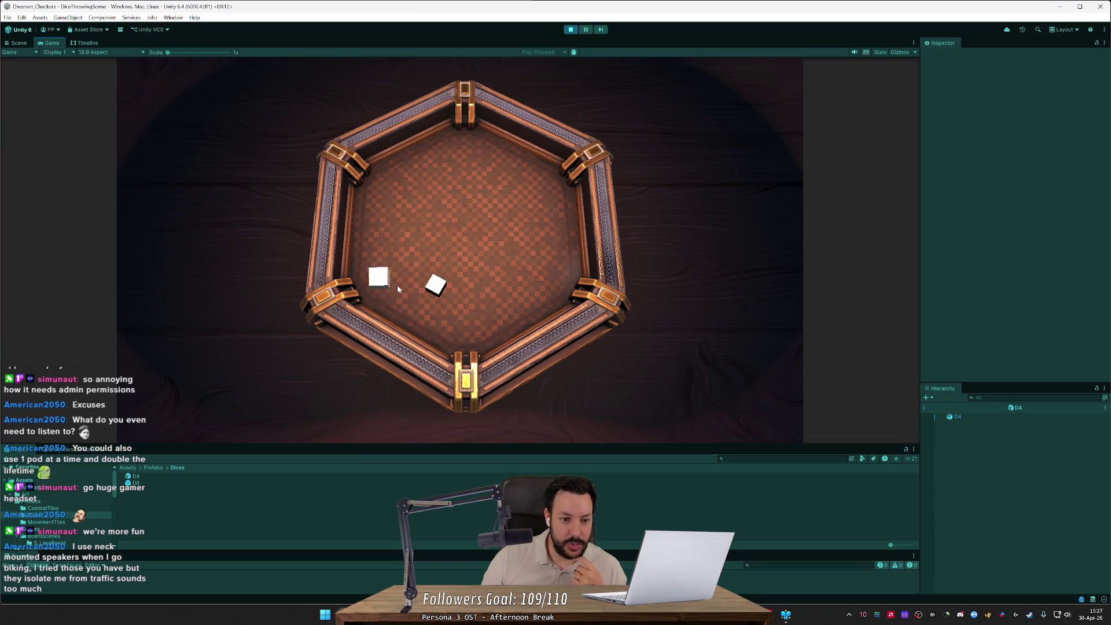